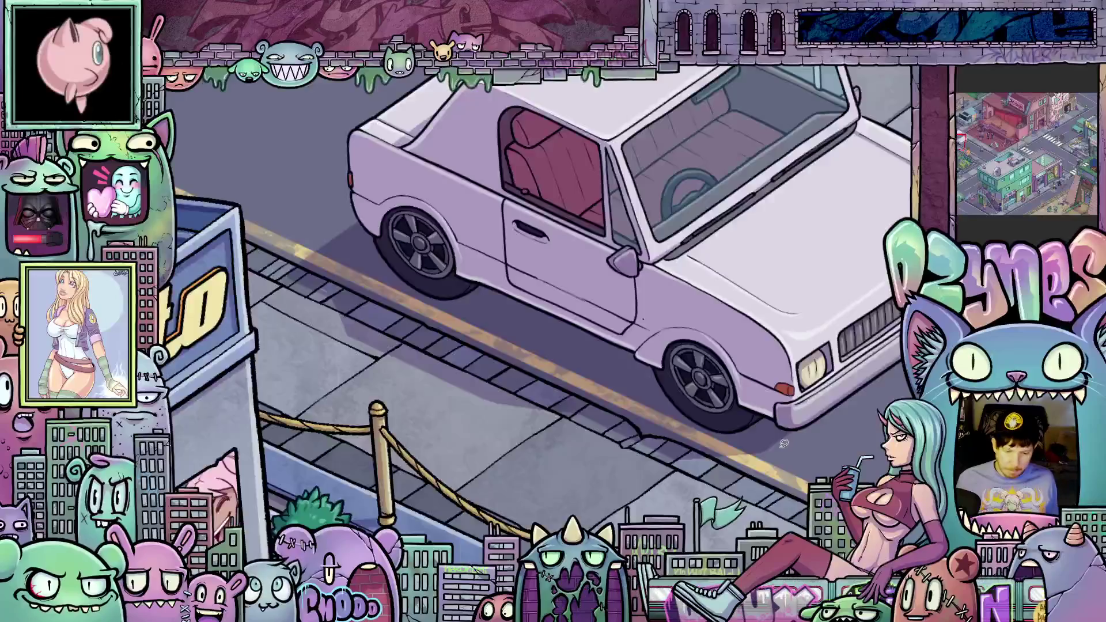
Zoom out and pan from the car across the street toward the green bakery building
scroll(797, 454, down, 5)
drag(806, 403, 629, 388)
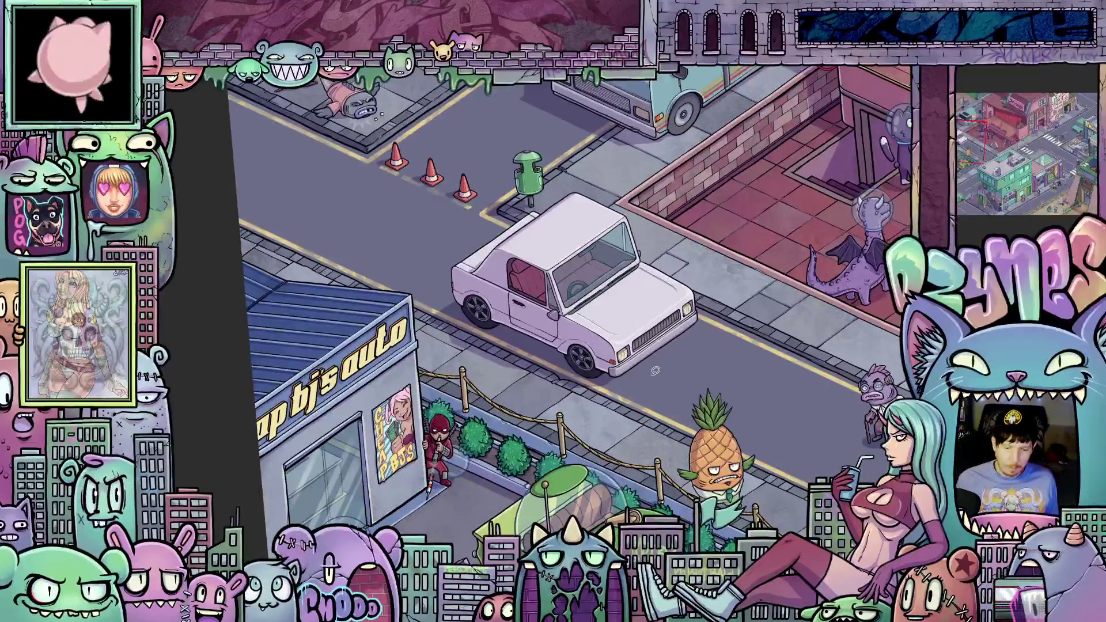
scroll(629, 389, down, 5)
scroll(619, 359, up, 3)
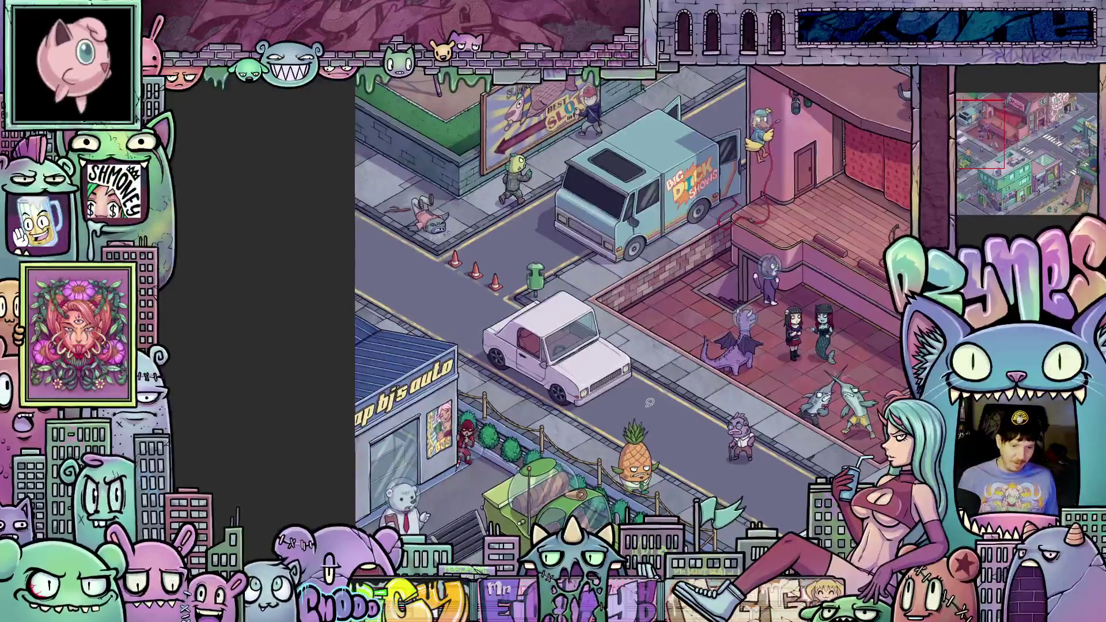
scroll(668, 385, up, 2)
scroll(668, 385, up, 2)
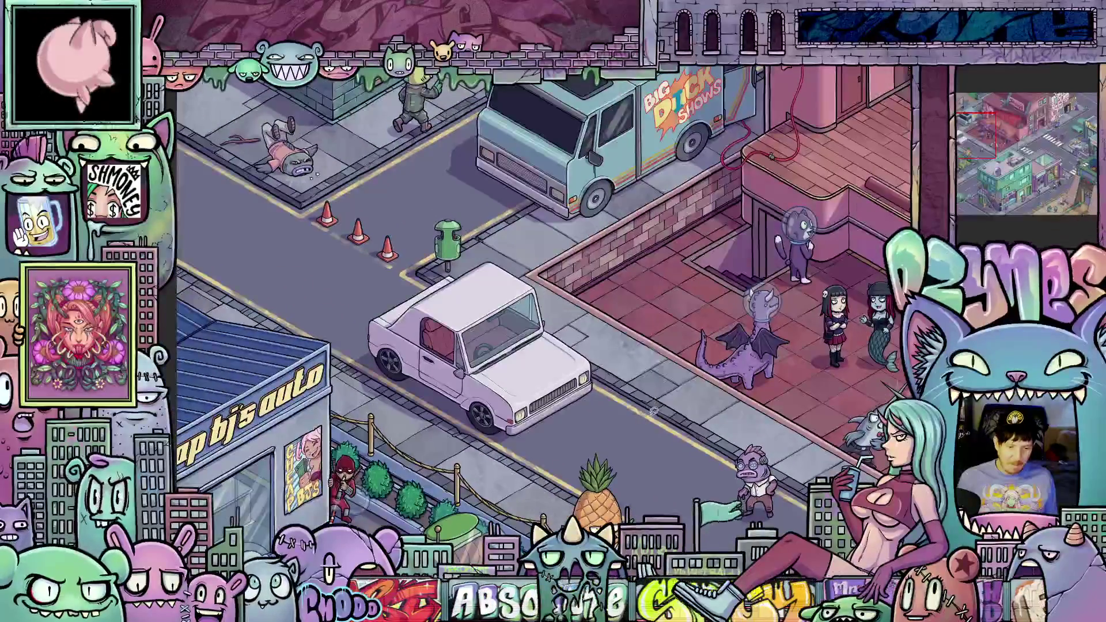
scroll(654, 411, down, 3)
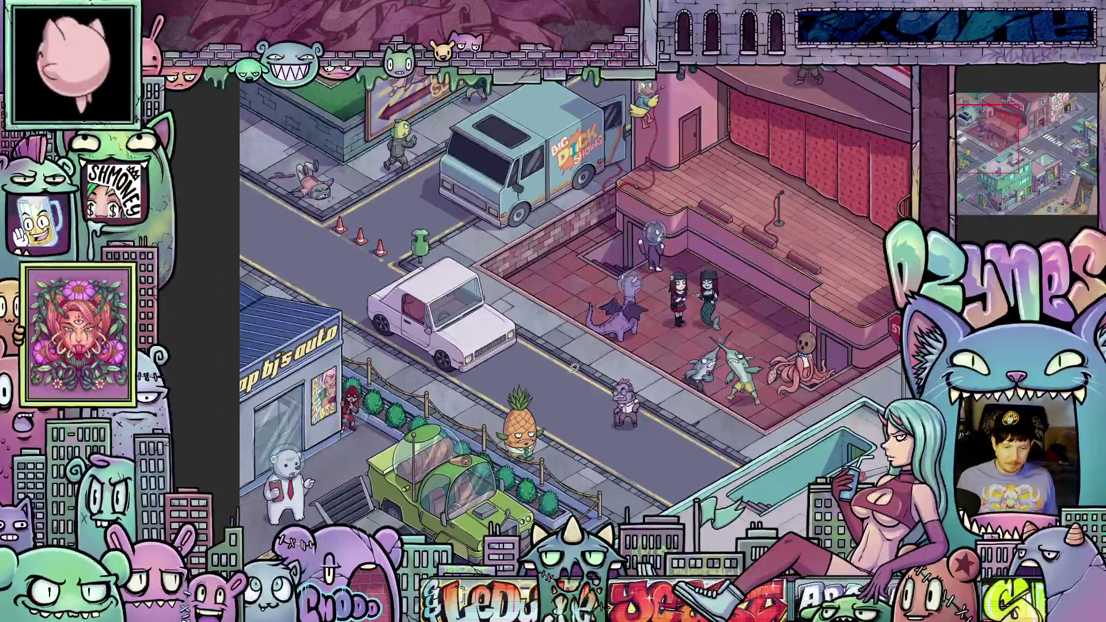
scroll(574, 368, down, 2)
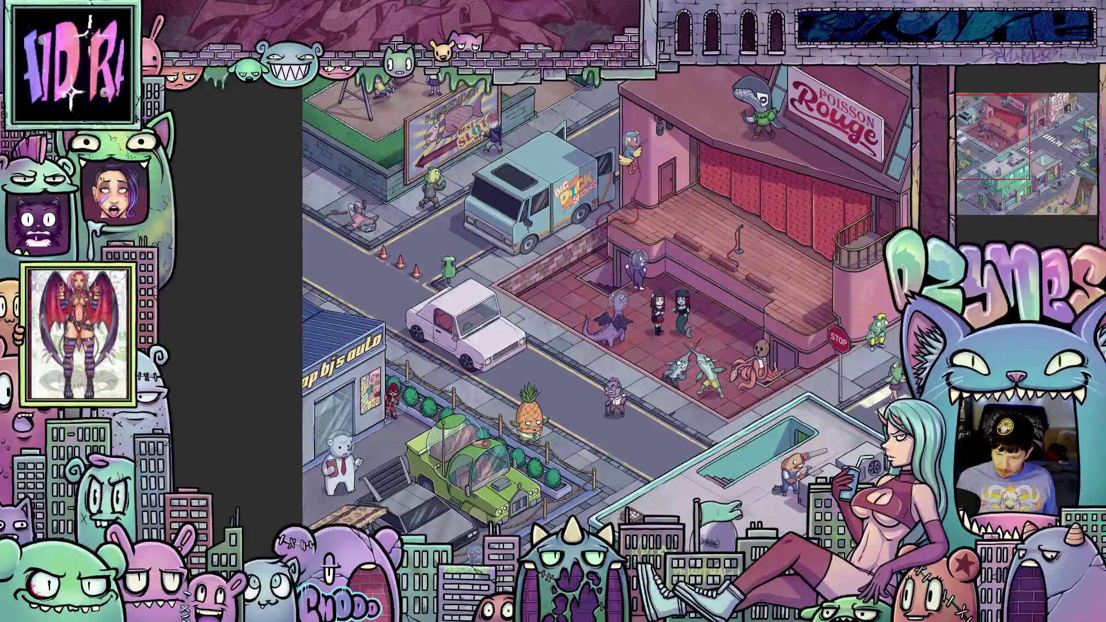
mouse_move(708, 416)
mouse_down()
mouse_move(545, 265)
mouse_move(743, 282)
mouse_up()
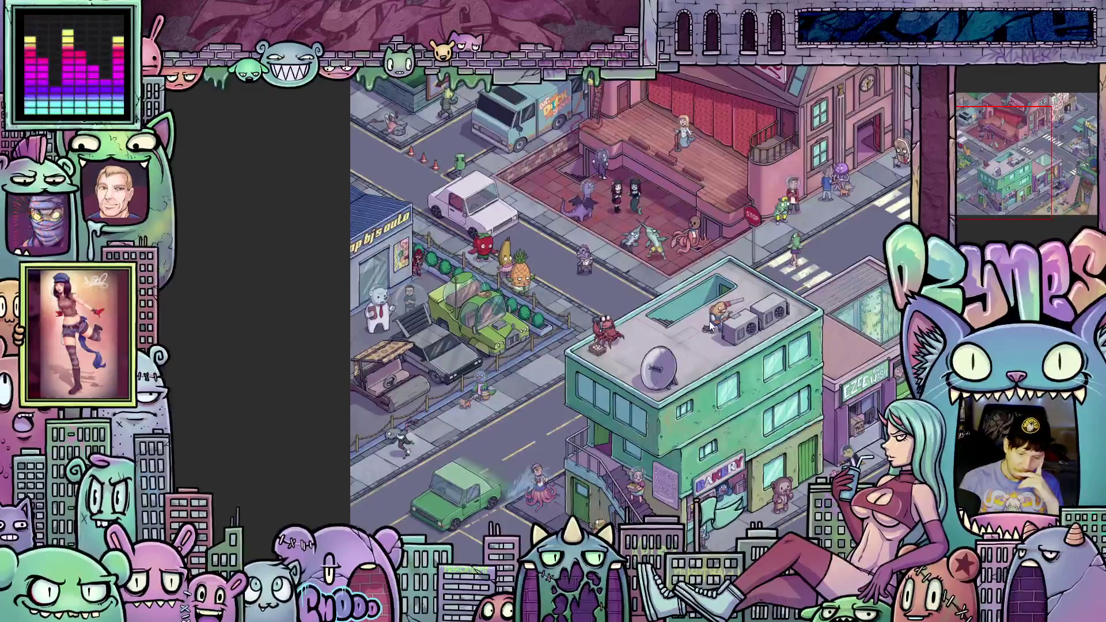
Zoom out to the whole city map, zoom back in, and shift the map down to show its top
scroll(731, 319, down, 2)
scroll(731, 318, down, 1)
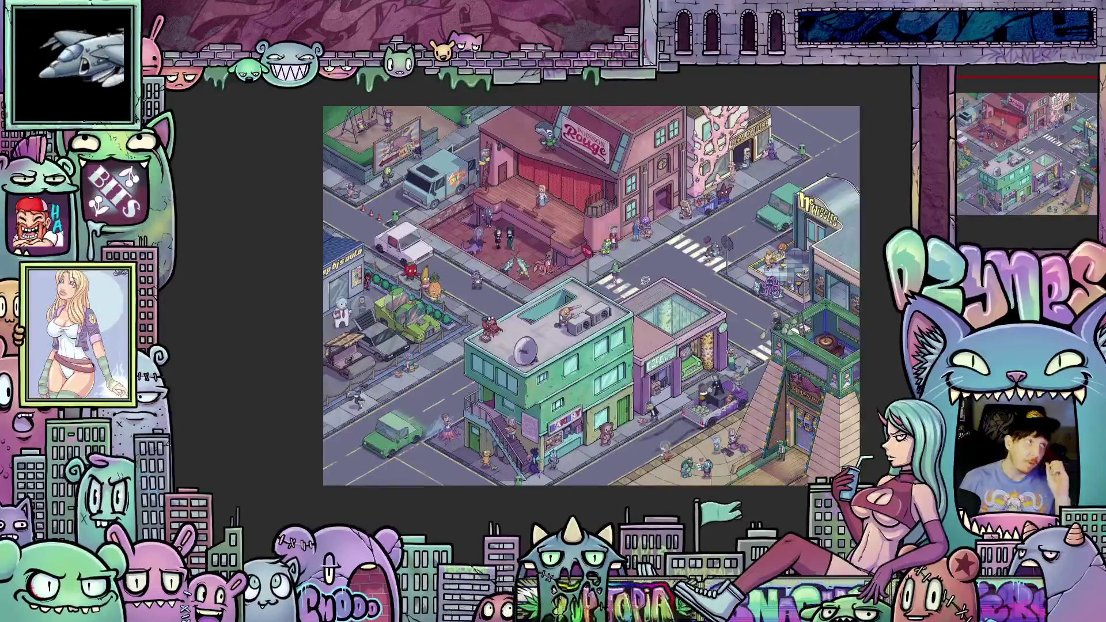
scroll(661, 282, up, 2)
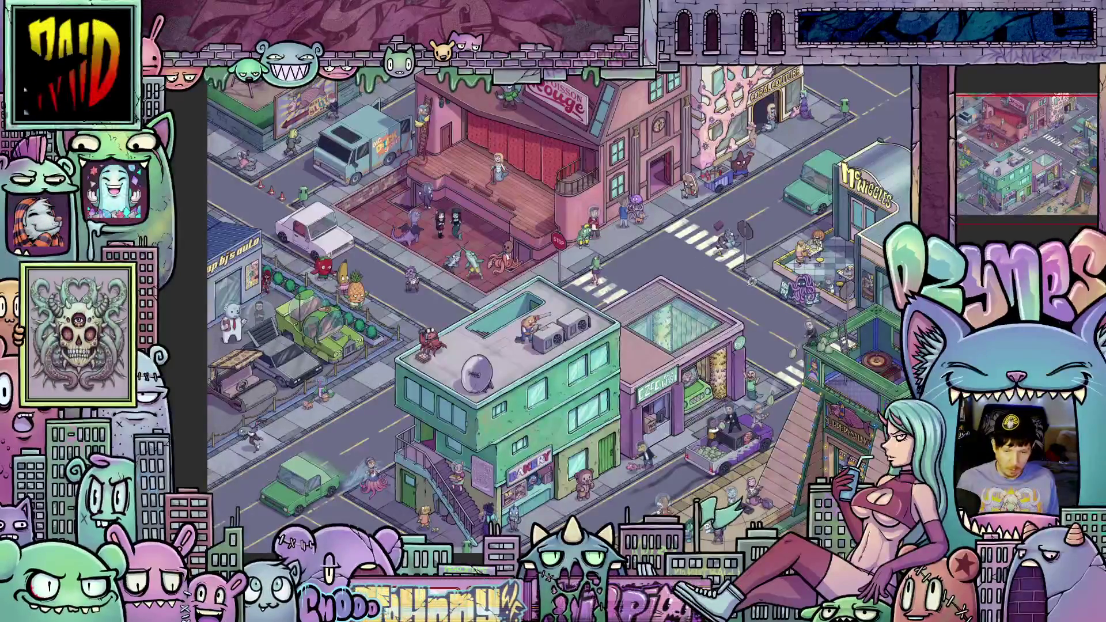
mouse_move(653, 267)
mouse_down()
mouse_move(671, 369)
mouse_move(725, 316)
mouse_move(723, 300)
mouse_move(694, 282)
mouse_move(637, 314)
mouse_up()
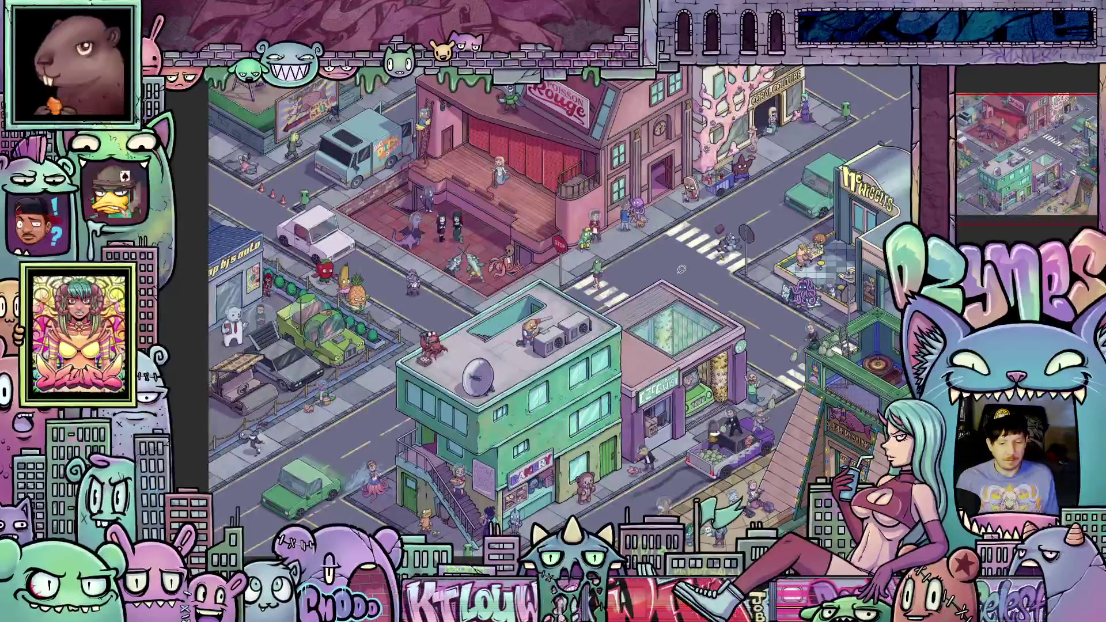
Nudge the city map slightly left to frame the crosswalk beside the stop sign
drag(682, 269, 657, 270)
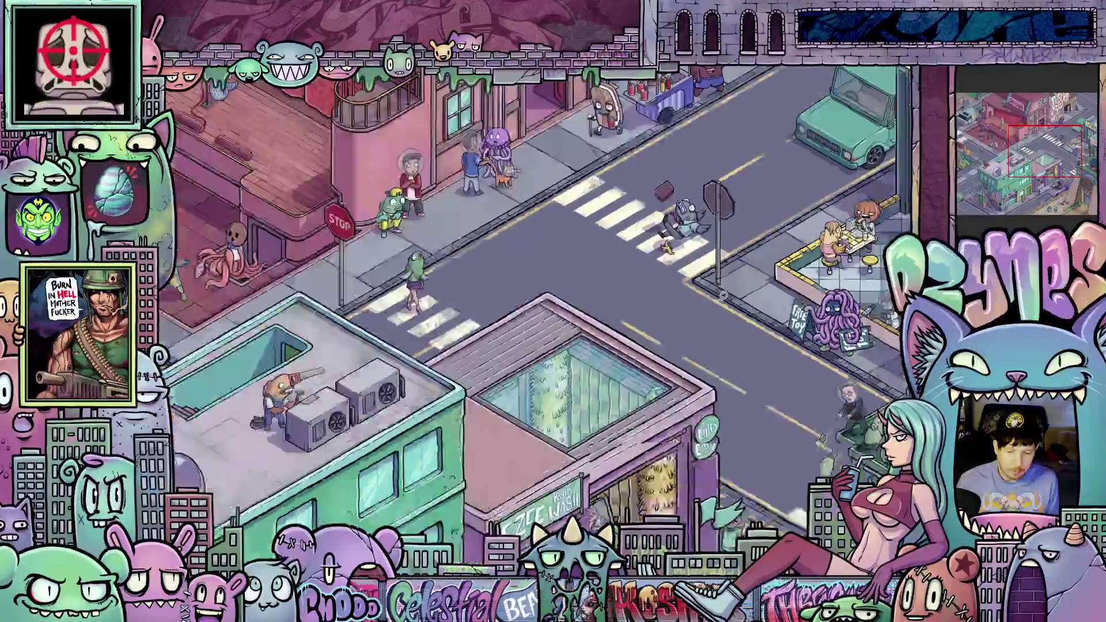
Zoom the view out and back in to reframe the whole canvas
scroll(723, 297, down, 5)
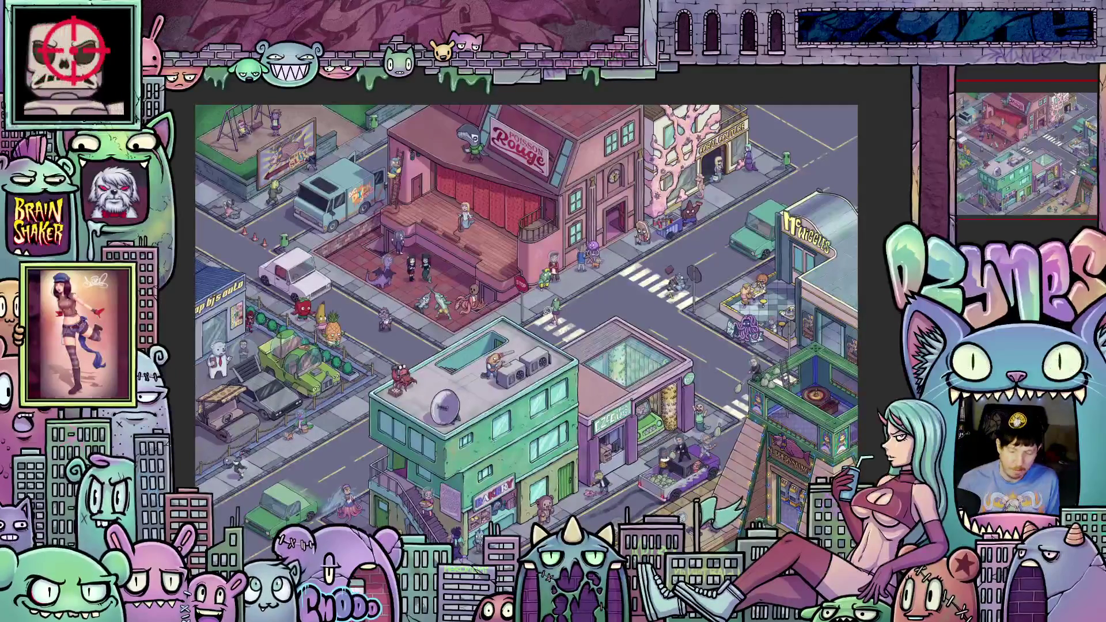
scroll(606, 297, down, 2)
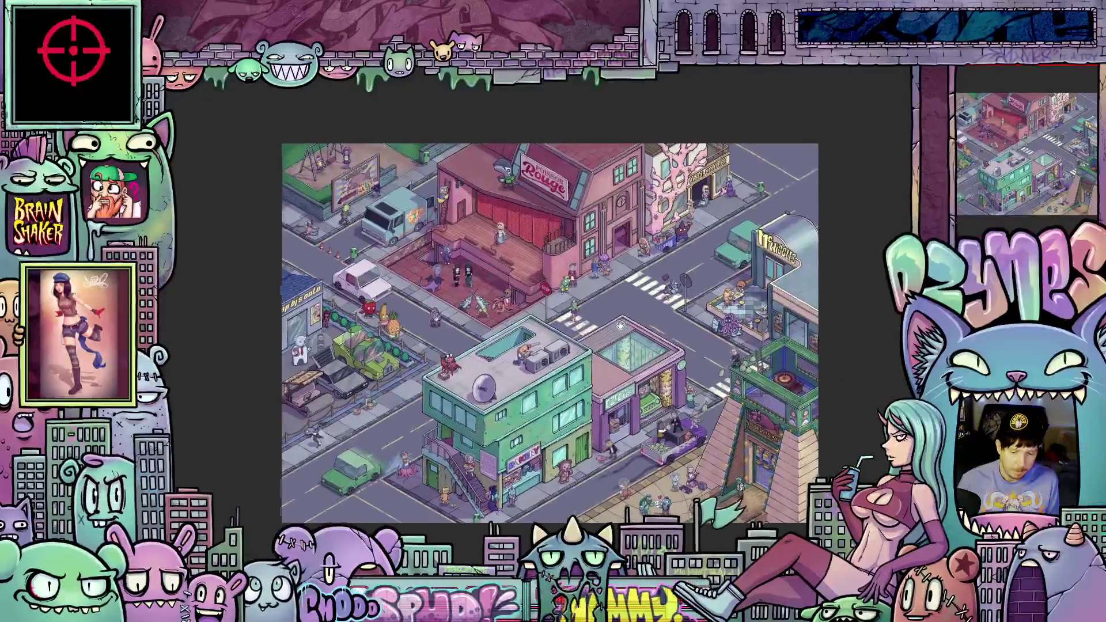
scroll(616, 294, up, 2)
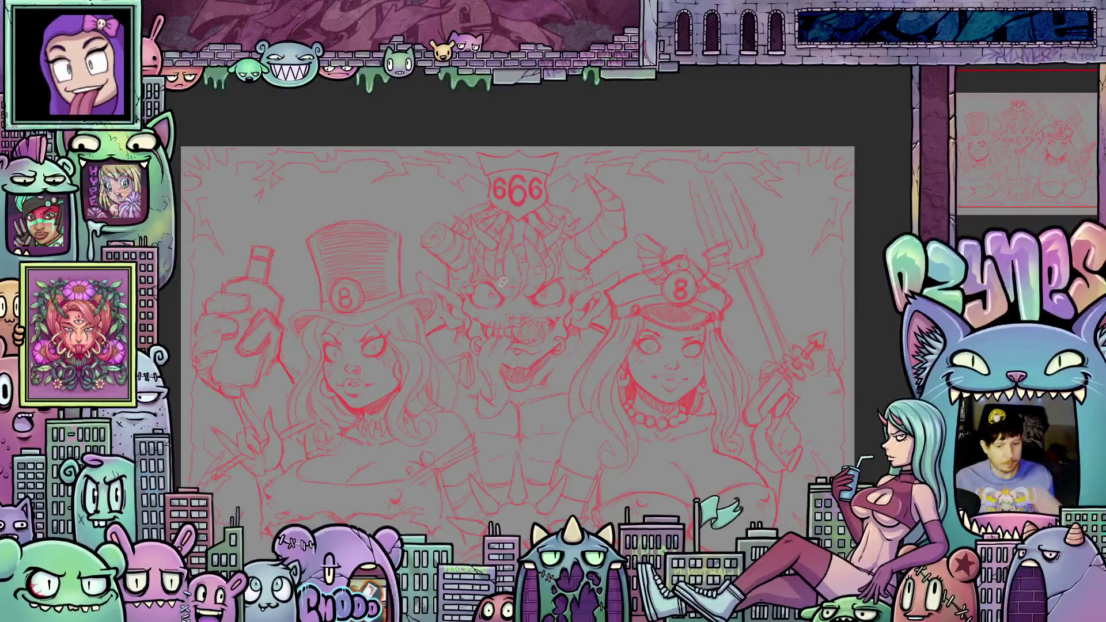
Centre and enlarge the whole sketch, then fade the red sketch layer to low opacity
scroll(503, 281, down, 2)
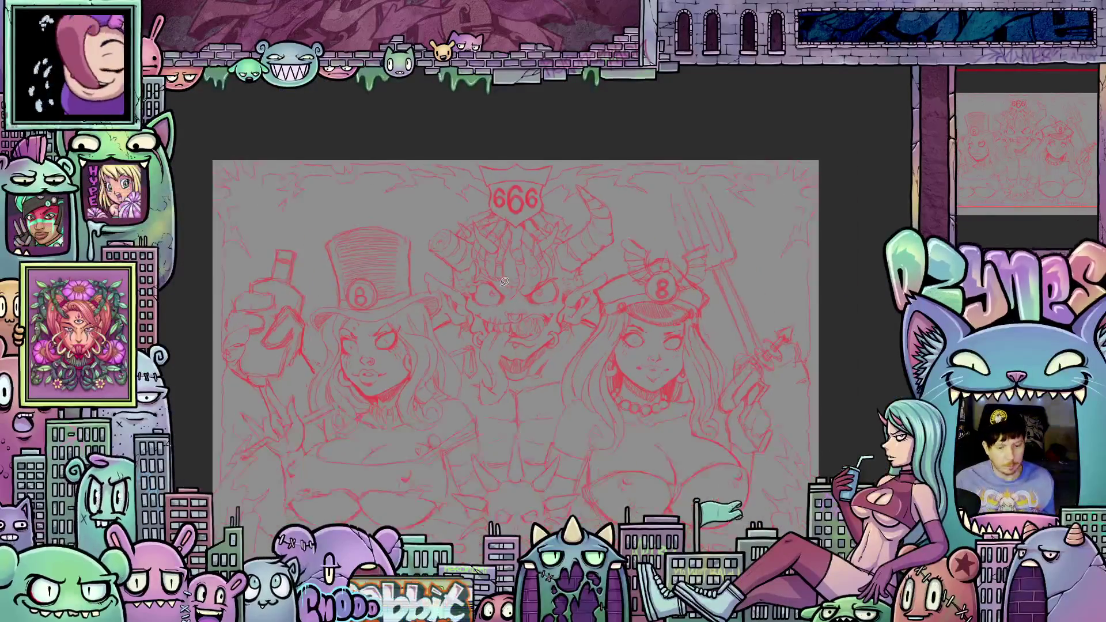
mouse_move(512, 281)
mouse_down()
mouse_move(576, 282)
mouse_move(552, 310)
mouse_up()
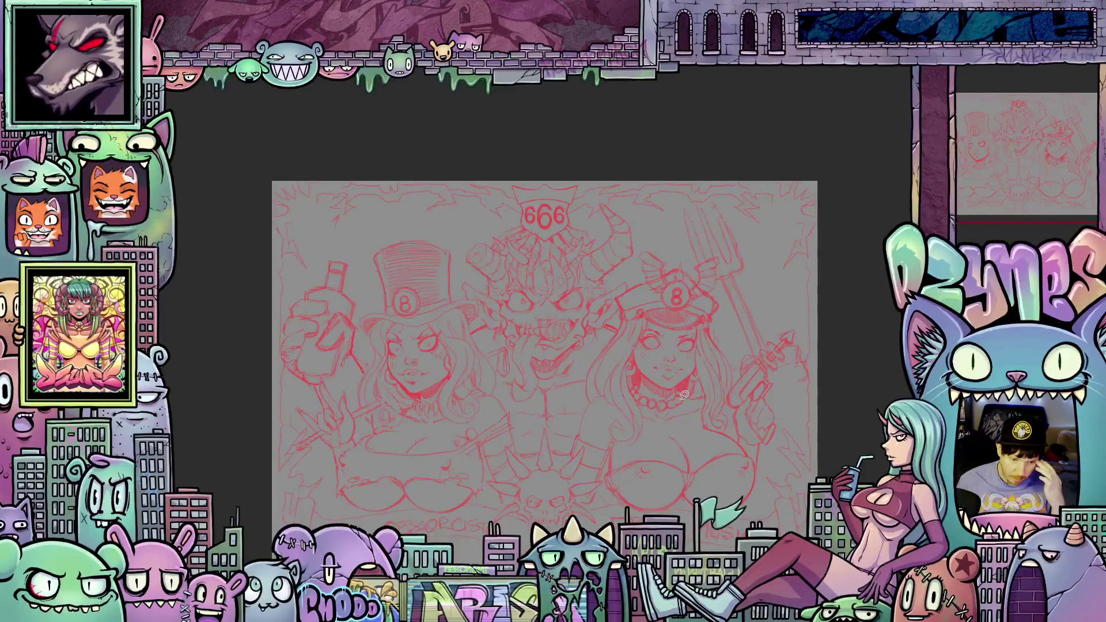
key(ctrl+plus)
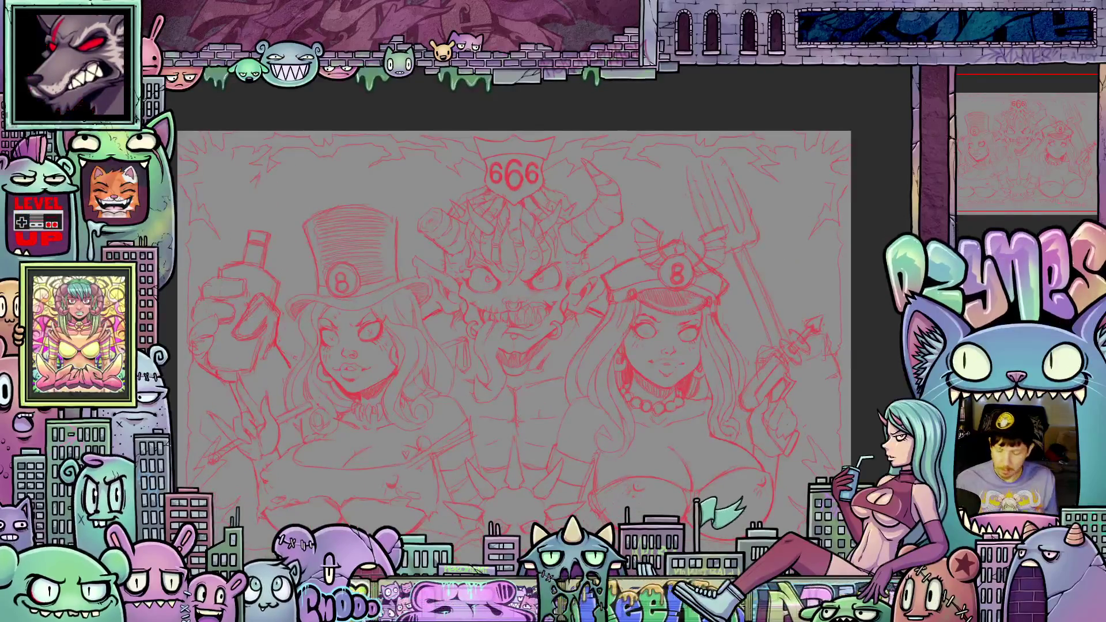
key(2)
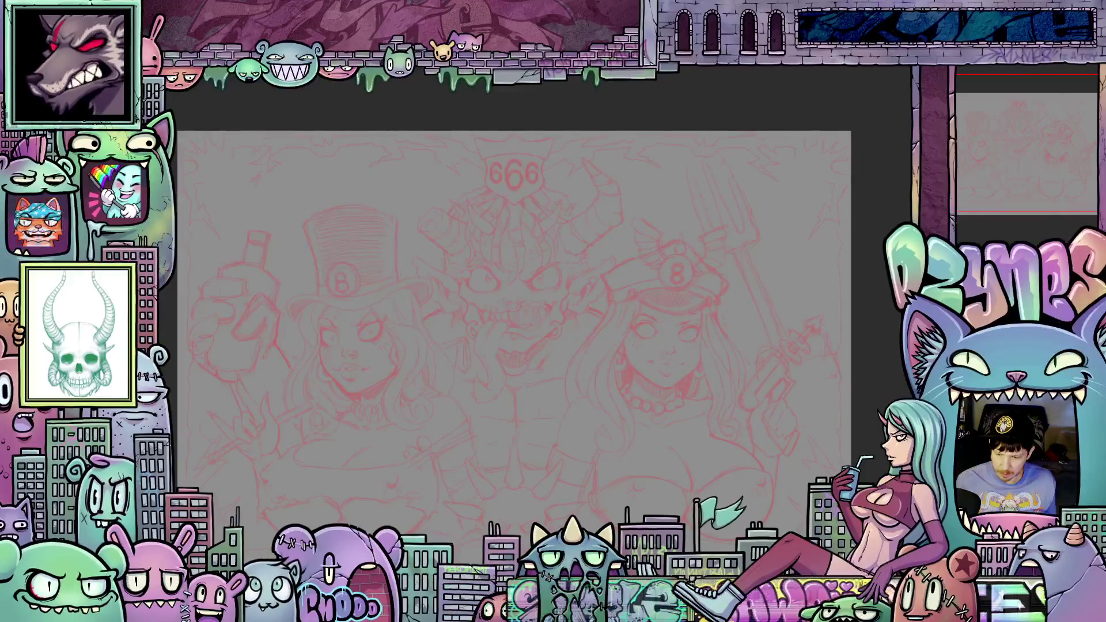
Set the ink colour to deep blue 024496
scroll(683, 380, up, 5)
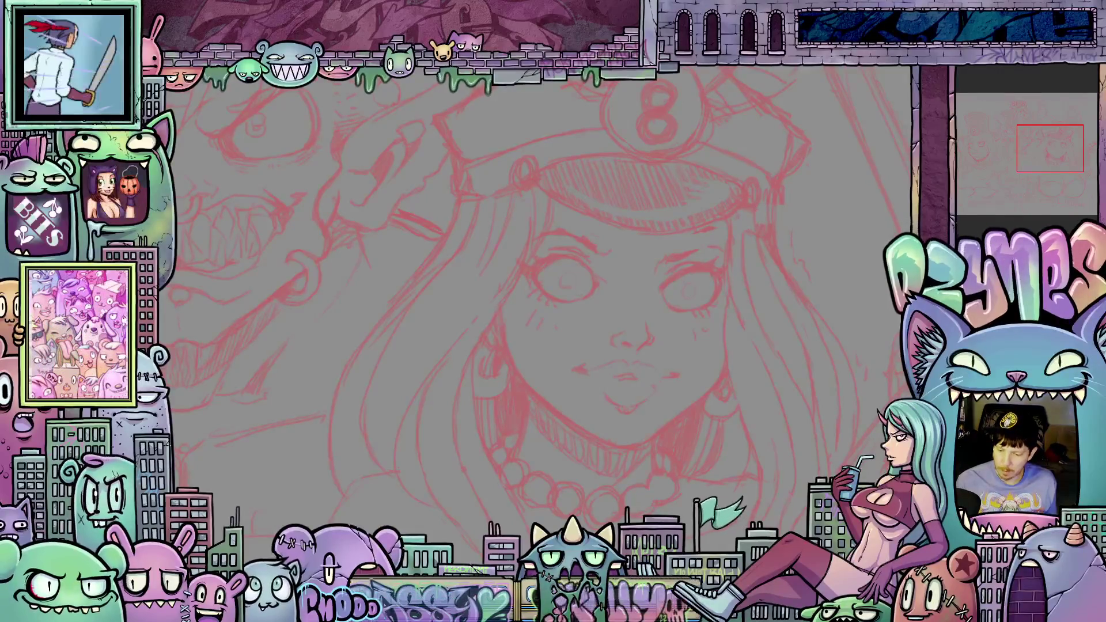
click(681, 367)
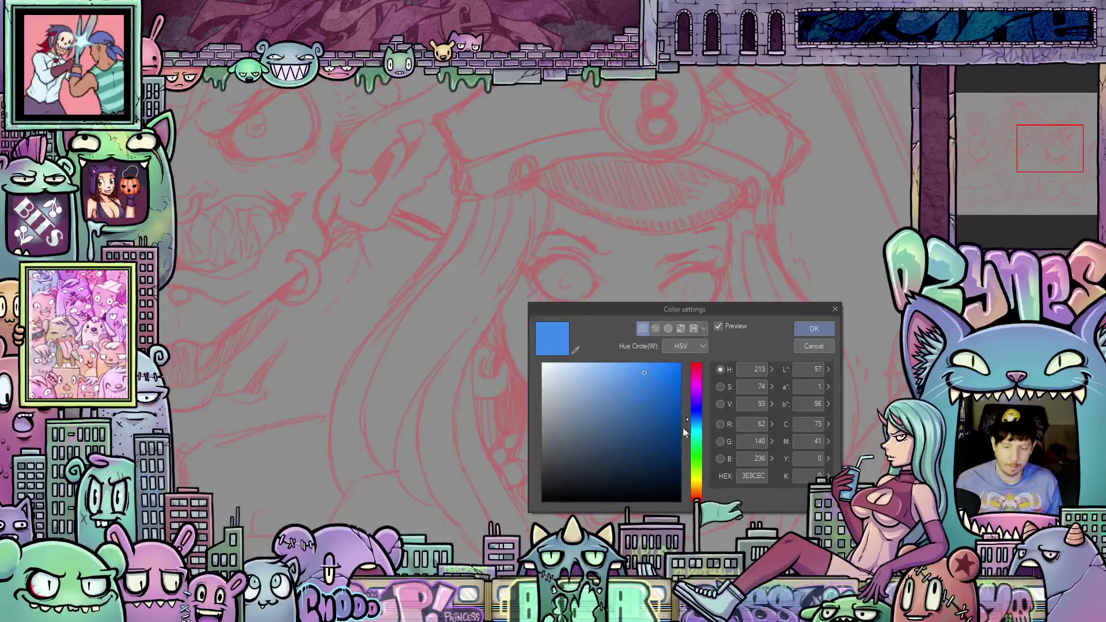
drag(671, 422, 682, 418)
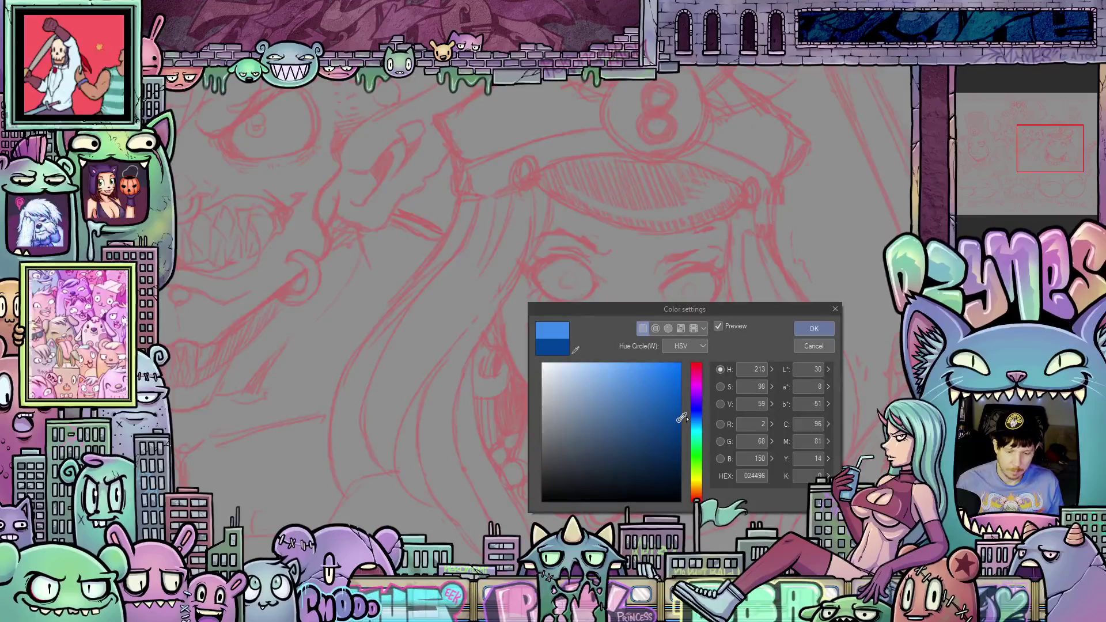
click(814, 328)
Mirror and rotate the view onto the face, then ink the first blue upper eyelid line
scroll(673, 259, up, 1)
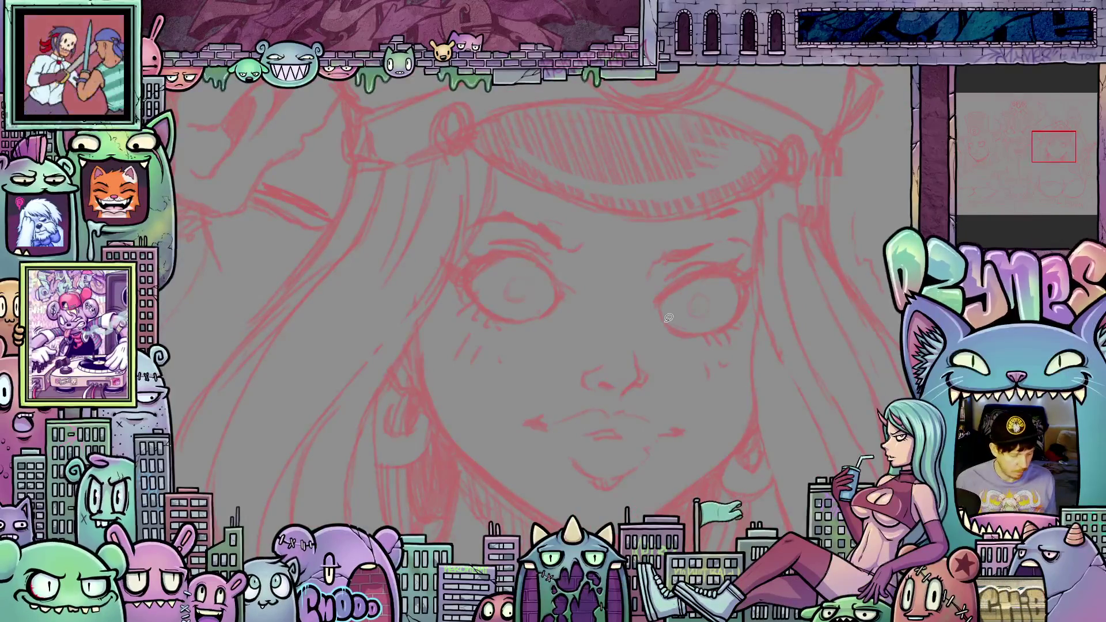
key(m)
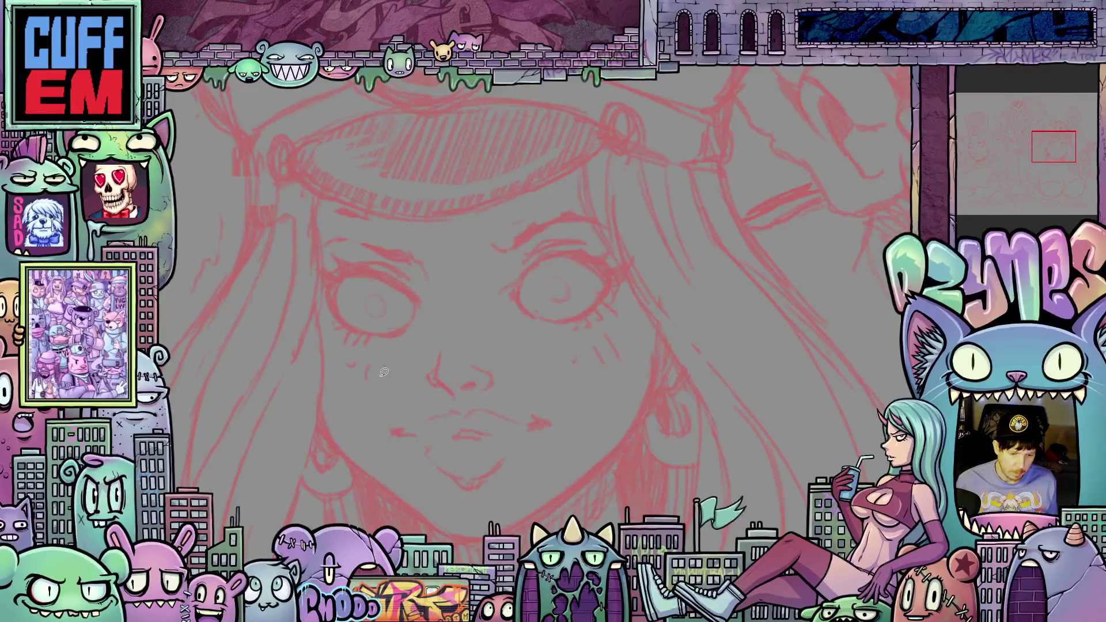
mouse_move(368, 375)
mouse_down()
mouse_move(493, 365)
mouse_move(503, 378)
mouse_up()
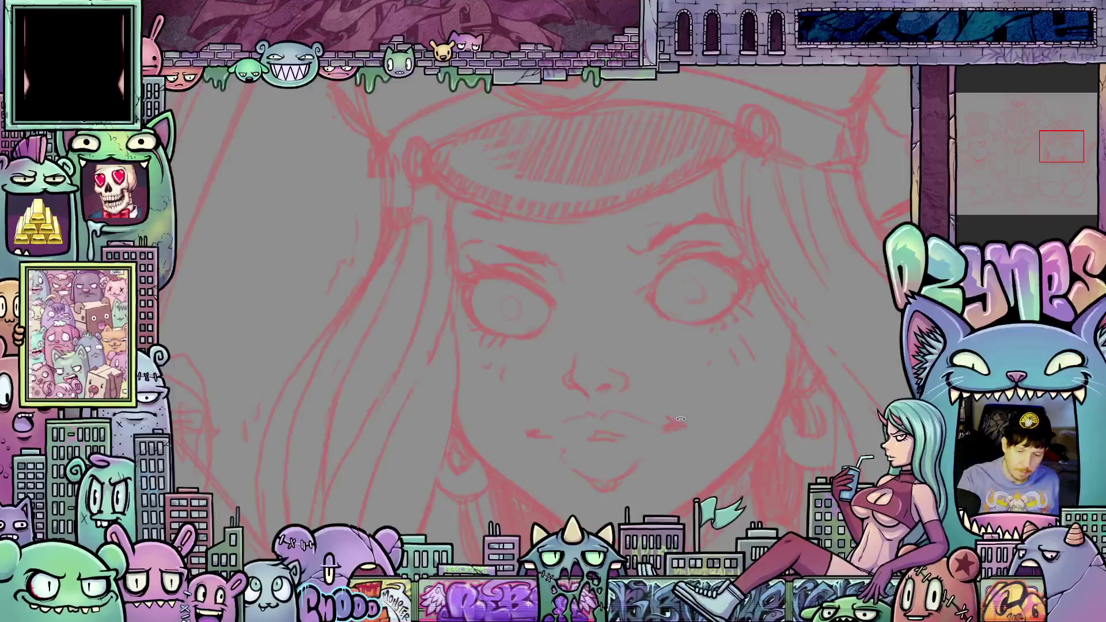
drag(684, 388, 681, 419)
mouse_move(816, 395)
mouse_down()
mouse_move(732, 444)
mouse_move(749, 461)
mouse_move(729, 493)
mouse_move(634, 553)
mouse_up()
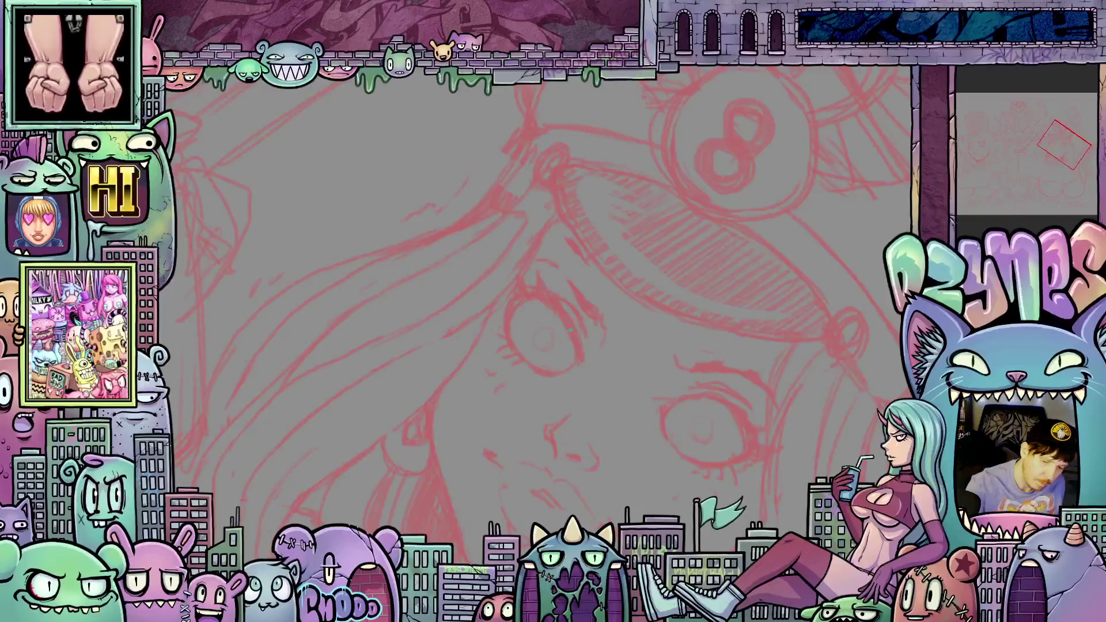
drag(578, 358, 550, 301)
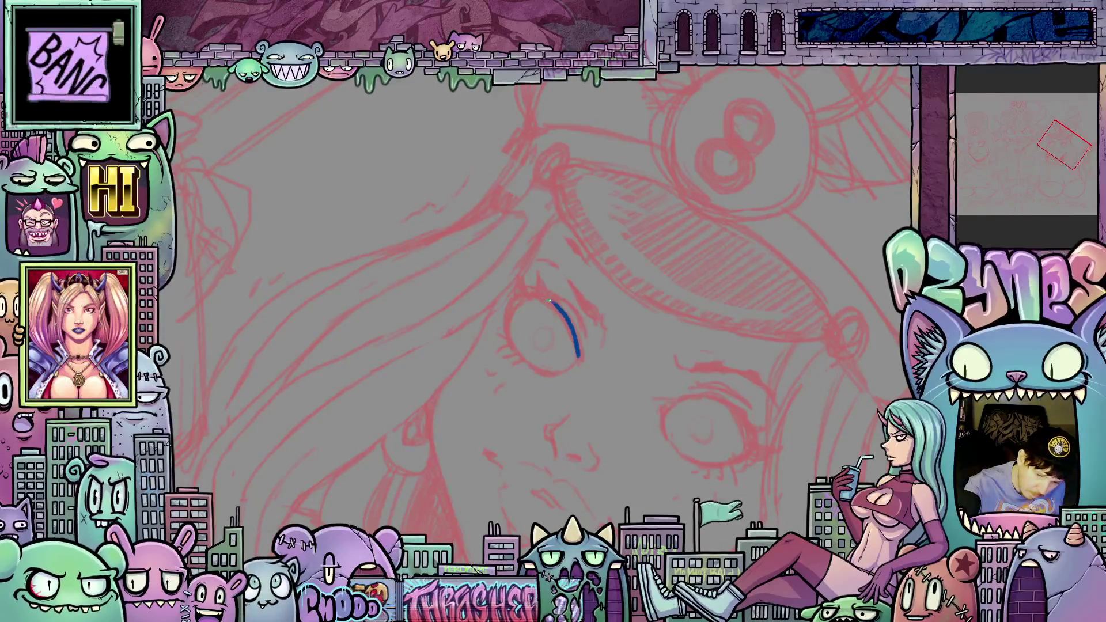
Extend the left eye's blue lid line and ink a short stroke down the nose
mouse_move(712, 409)
mouse_down()
mouse_move(617, 321)
mouse_move(628, 282)
mouse_move(659, 264)
mouse_up()
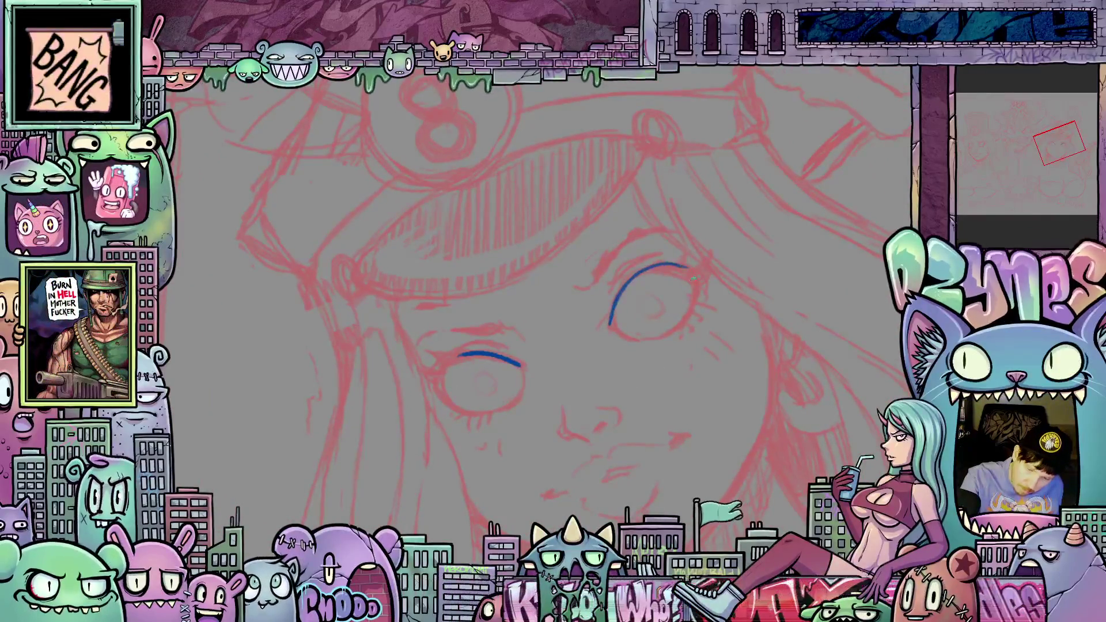
drag(626, 369, 696, 332)
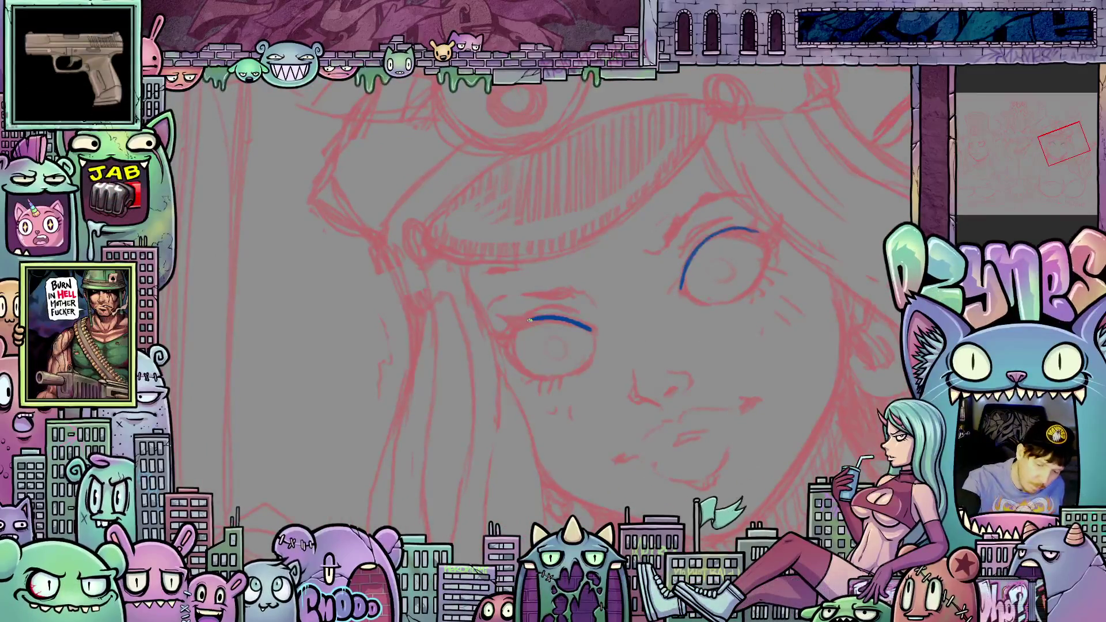
drag(530, 319, 512, 361)
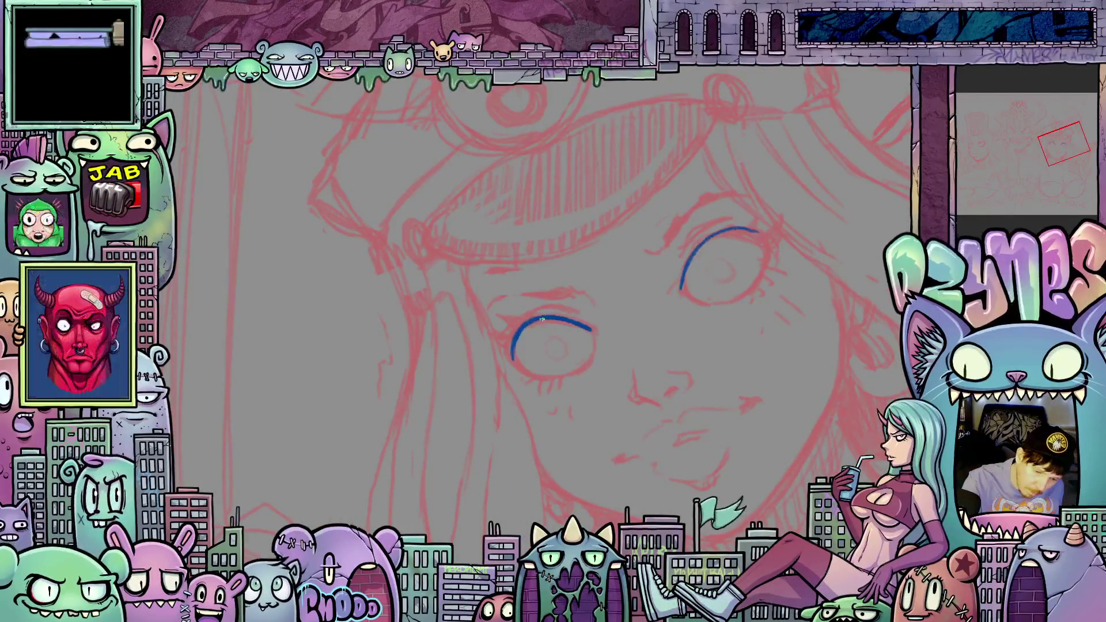
mouse_move(533, 321)
mouse_down()
mouse_move(502, 347)
mouse_move(508, 373)
mouse_up()
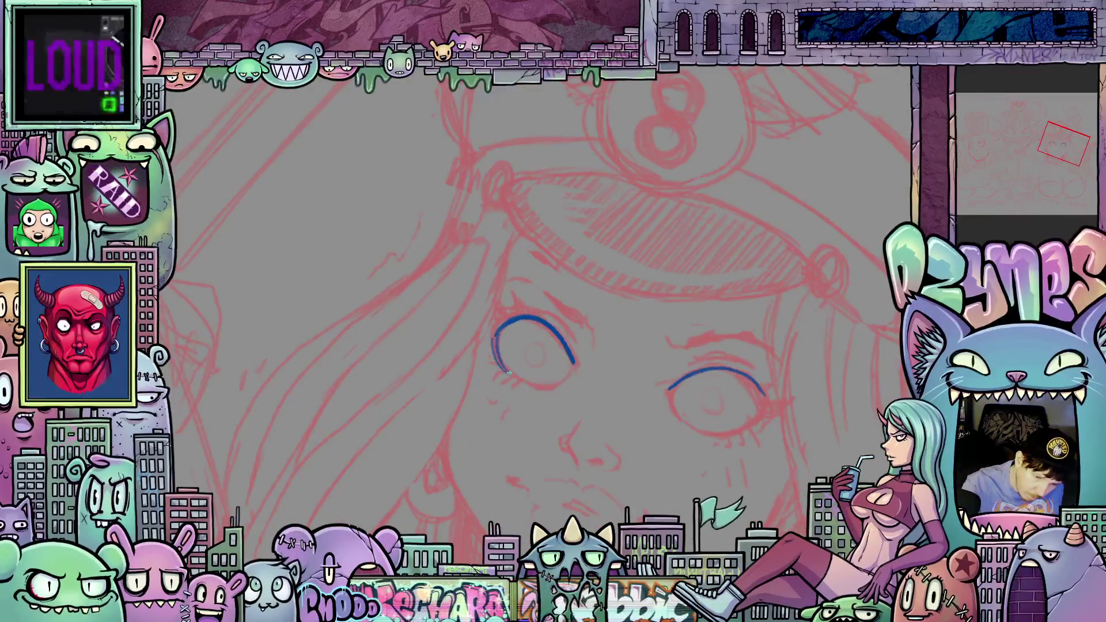
drag(498, 334, 556, 342)
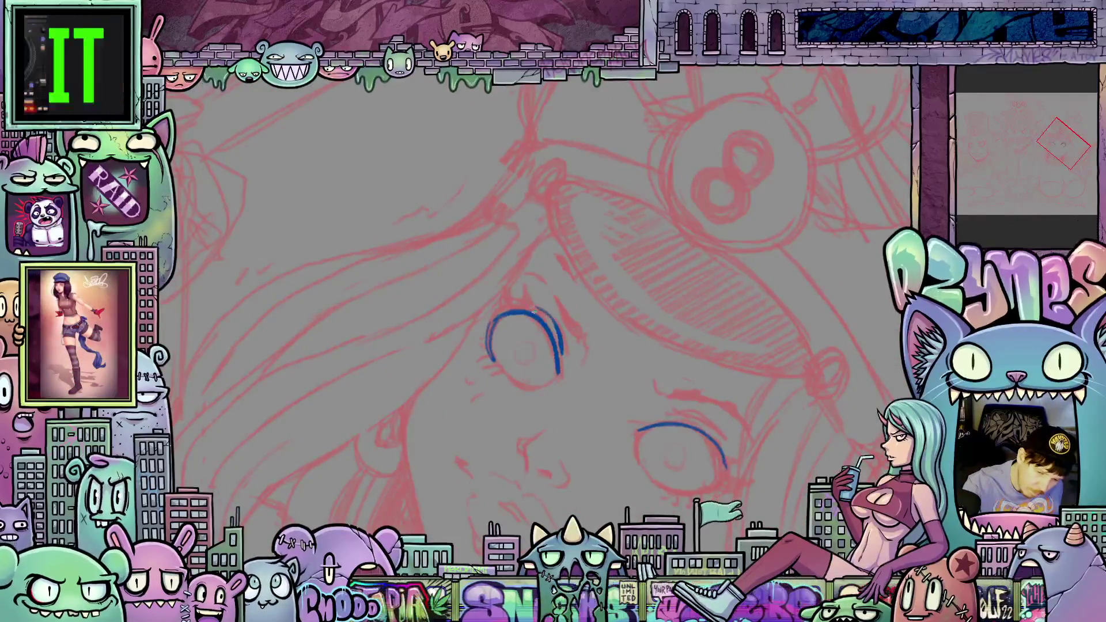
key(Escape)
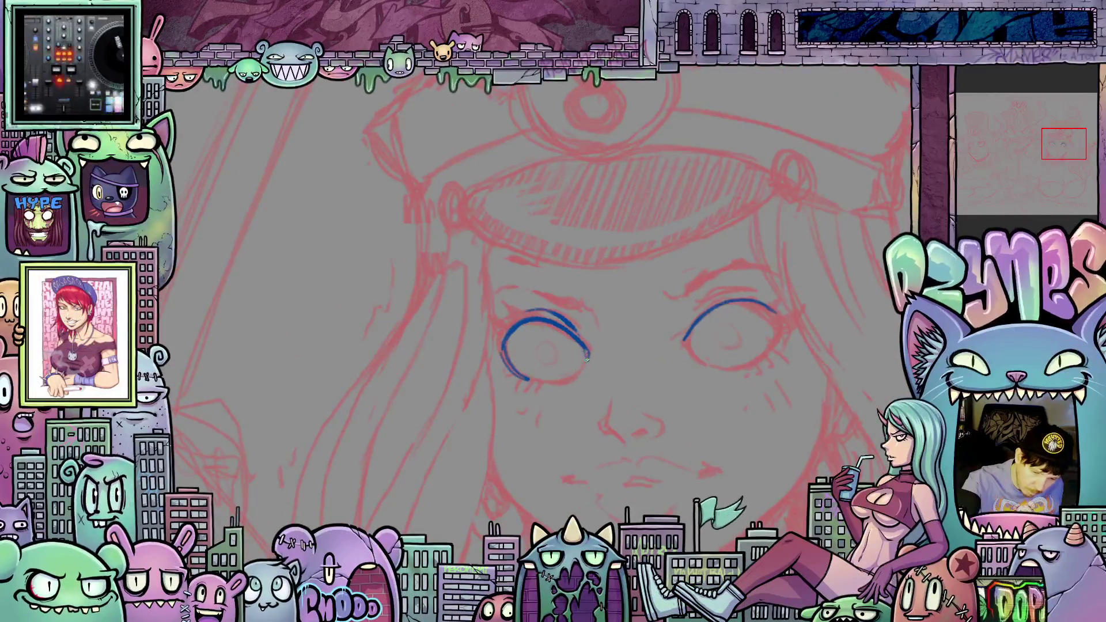
drag(585, 435, 573, 385)
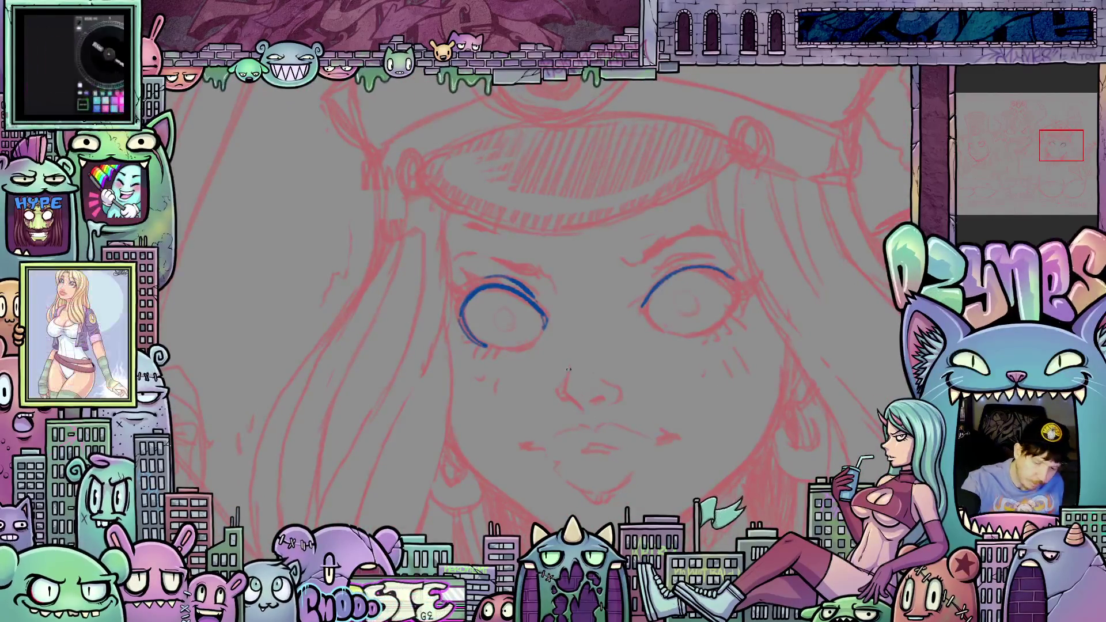
mouse_move(569, 368)
mouse_down()
mouse_move(564, 390)
mouse_move(577, 406)
mouse_move(600, 397)
mouse_up()
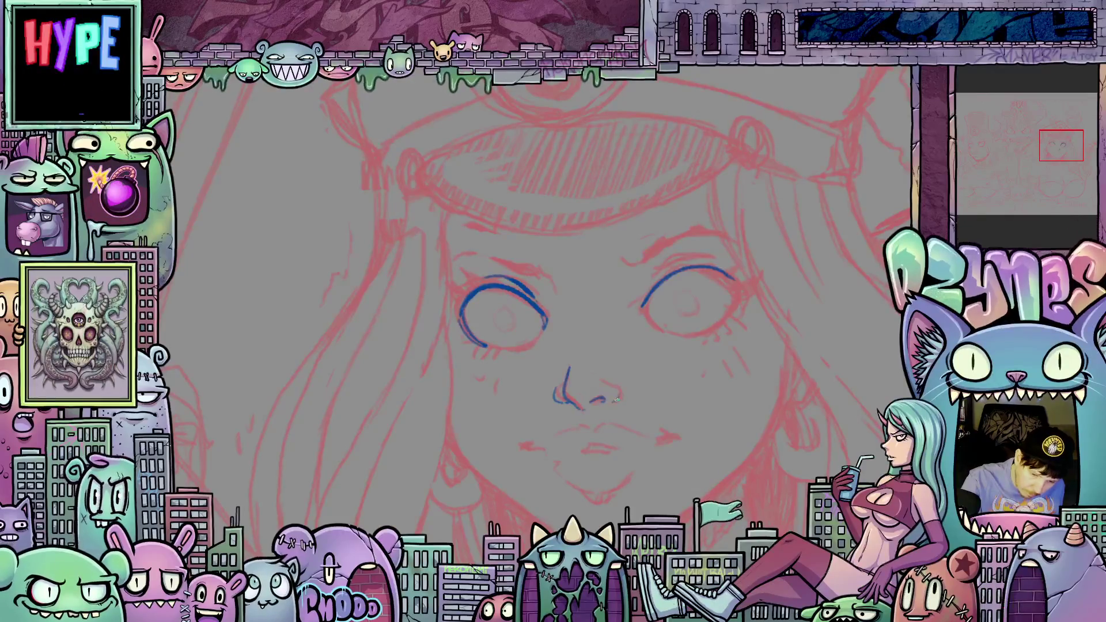
Add a small blue curve beside the nose, then rotate and zoom the view onto the eye
drag(615, 400, 612, 385)
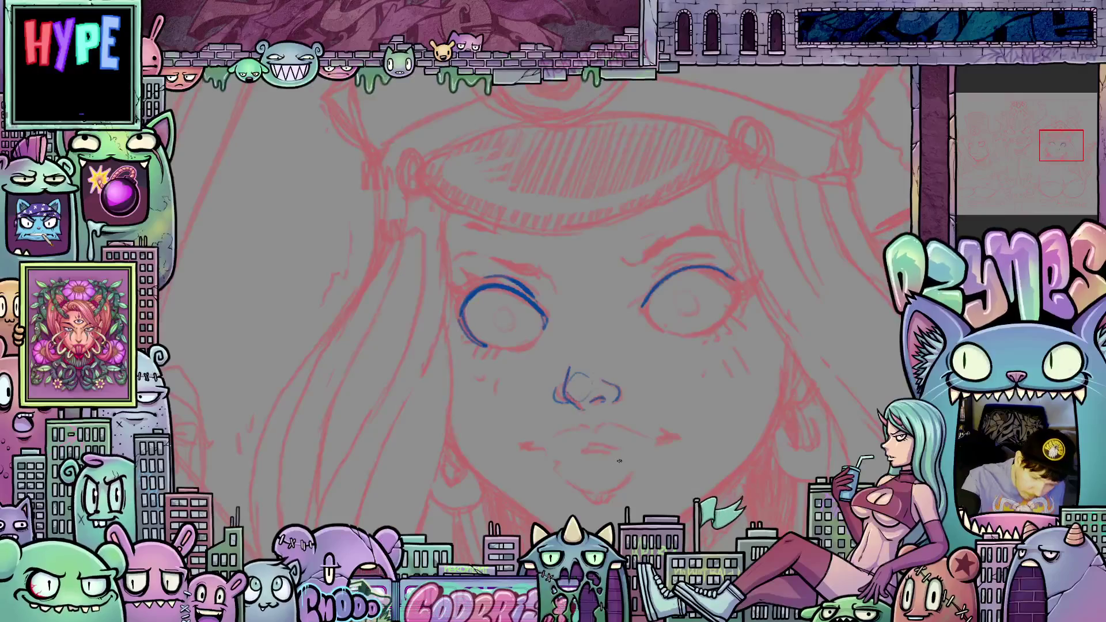
drag(565, 395, 667, 455)
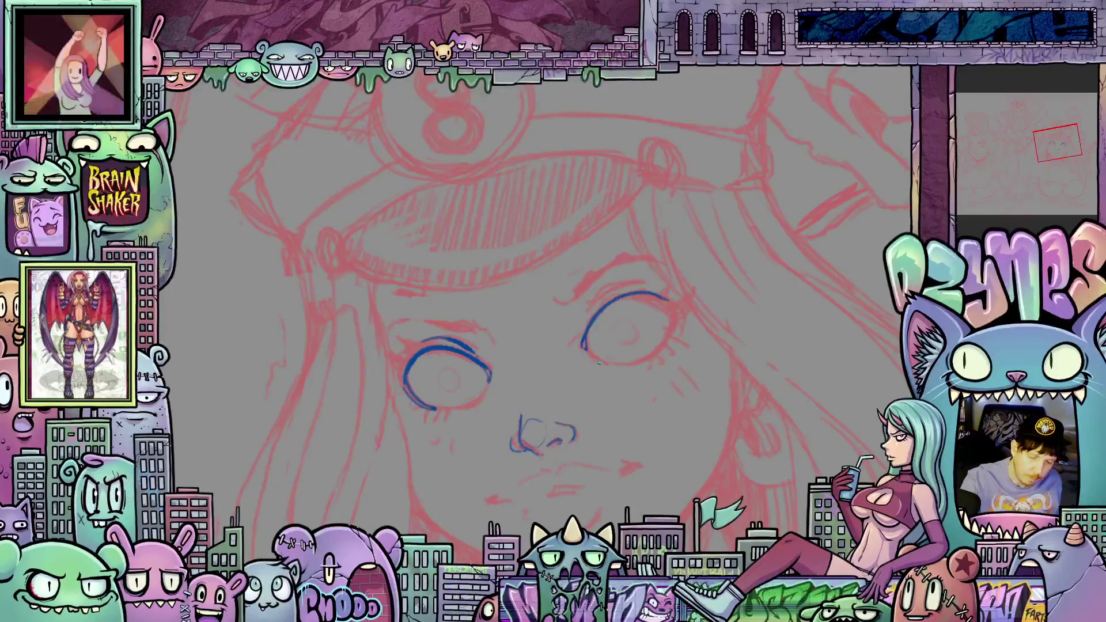
mouse_move(581, 368)
mouse_down()
mouse_move(602, 385)
mouse_move(643, 381)
mouse_move(622, 351)
mouse_up()
drag(738, 362, 570, 363)
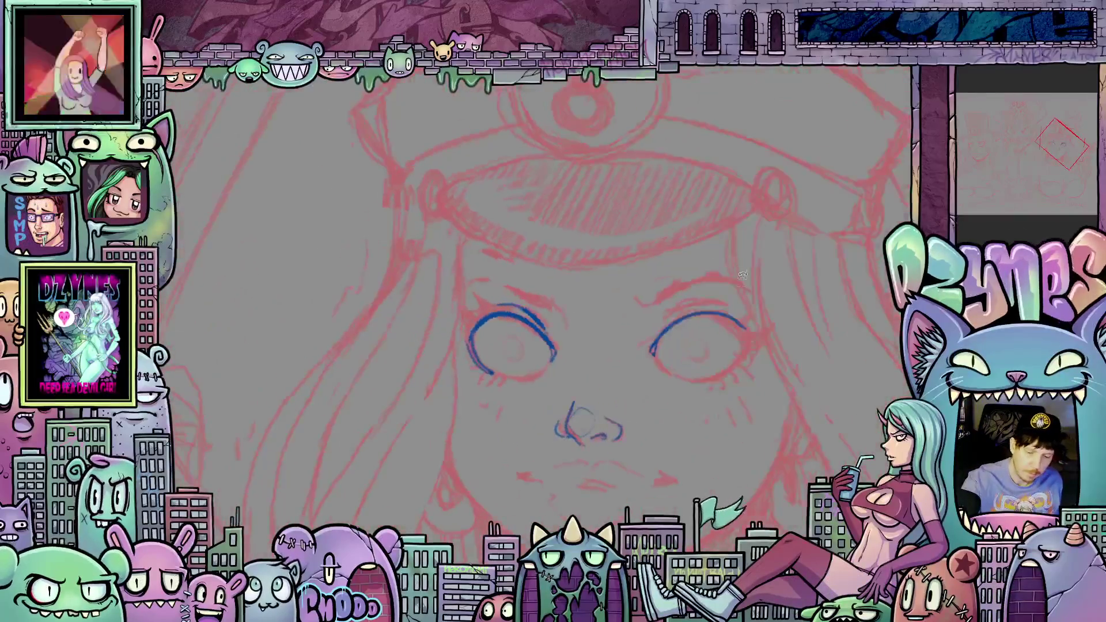
mouse_move(526, 314)
mouse_down()
mouse_move(498, 275)
mouse_move(499, 292)
mouse_up()
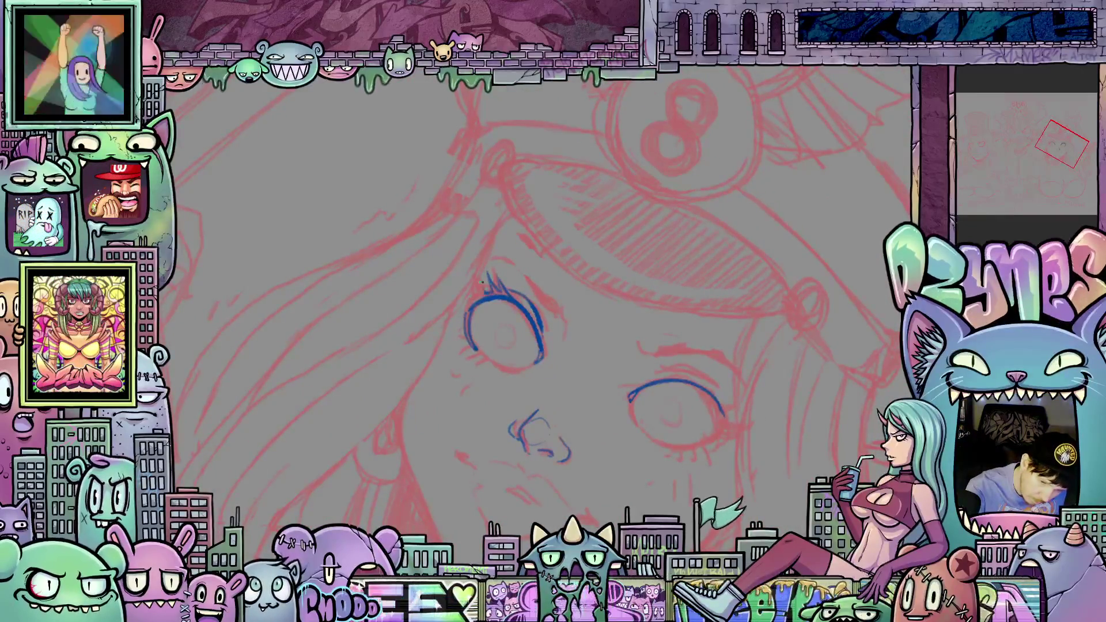
Draw short blue lashes under the left eye and begin its spiral iris
drag(464, 348, 481, 371)
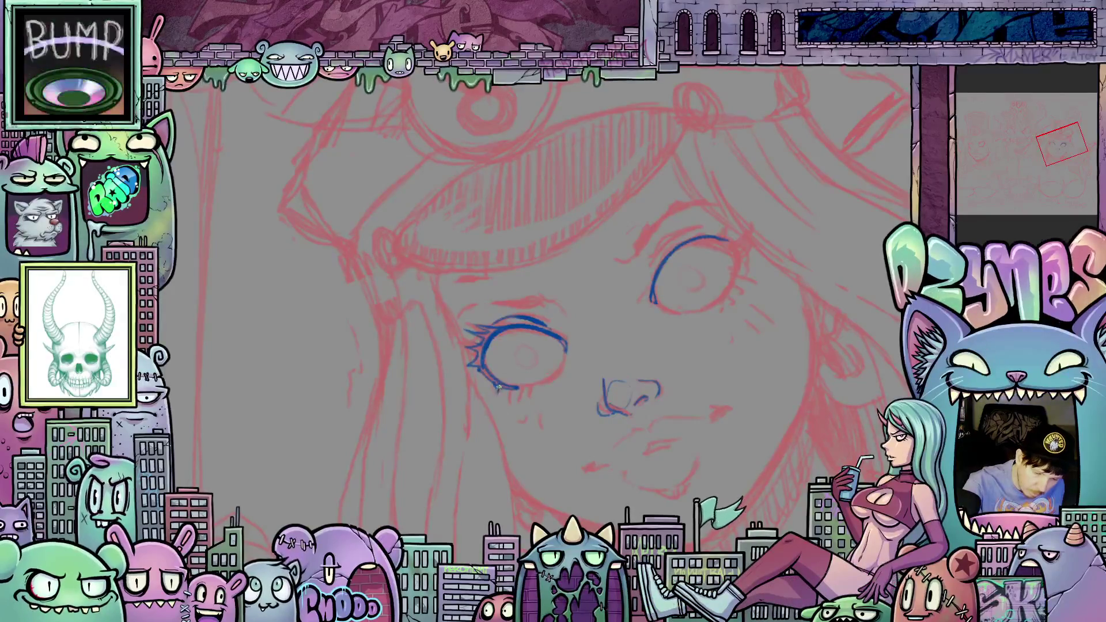
drag(507, 388, 513, 403)
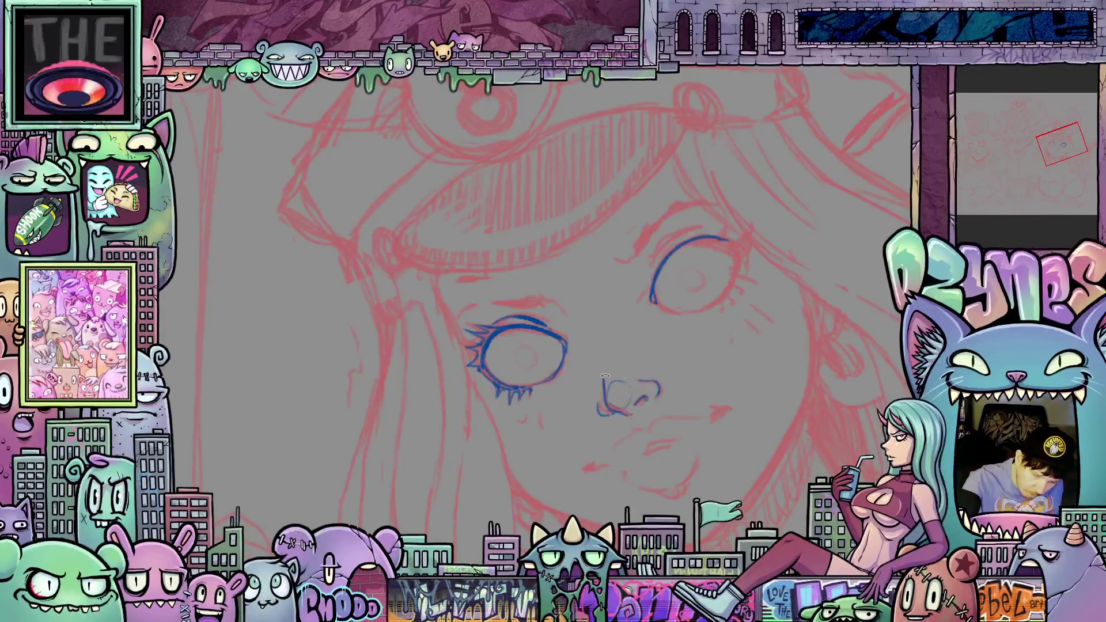
mouse_move(605, 375)
mouse_down()
mouse_move(577, 369)
mouse_move(560, 460)
mouse_move(719, 301)
mouse_up()
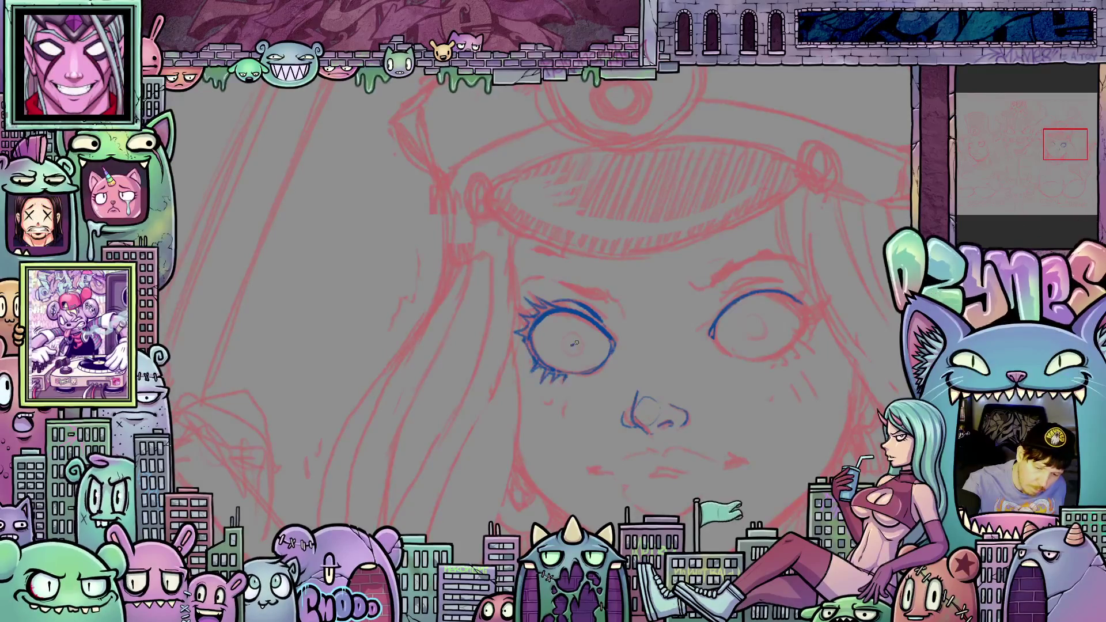
mouse_move(576, 343)
mouse_down()
mouse_move(579, 353)
mouse_move(554, 352)
mouse_move(584, 363)
mouse_up()
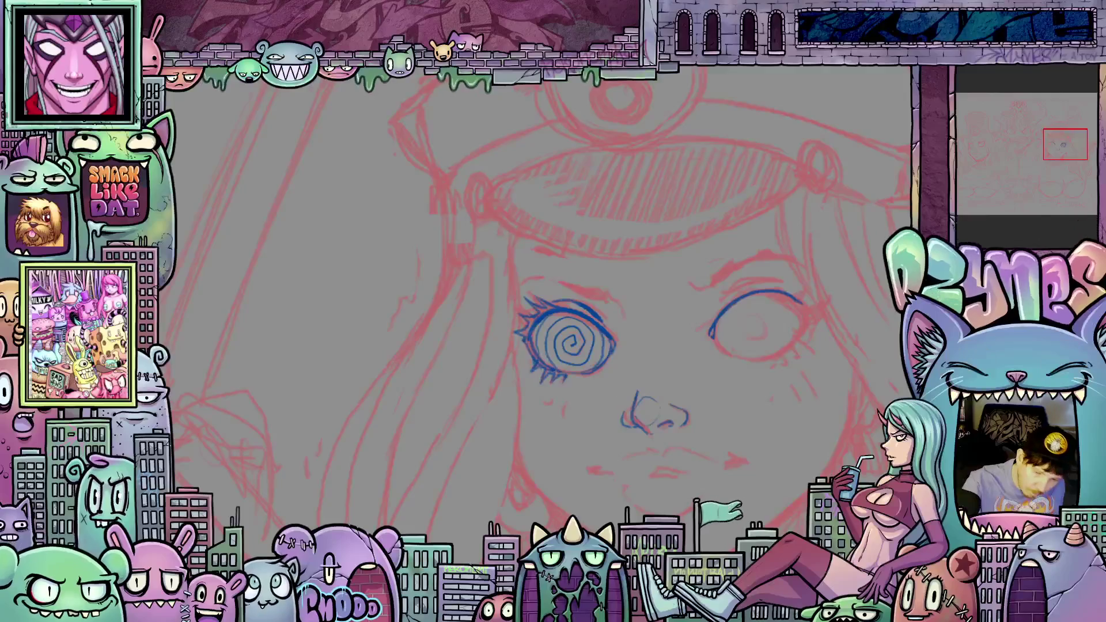
Flip and rotate the view to the spiral eye and redraw its upper lid thicker in blue
scroll(730, 433, down, 5)
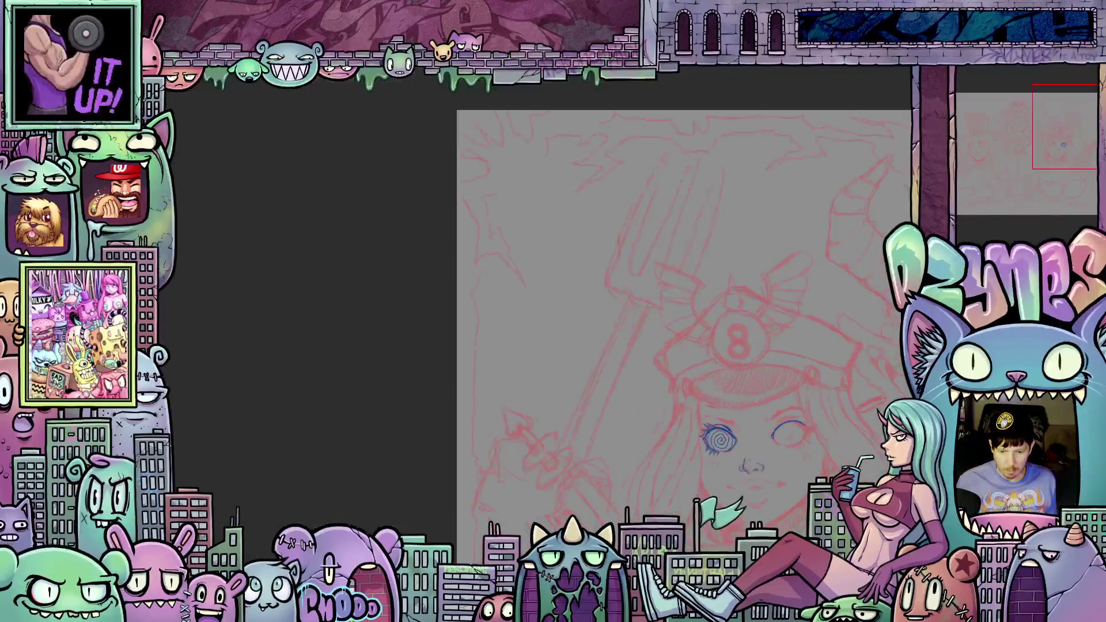
scroll(679, 395, up, 5)
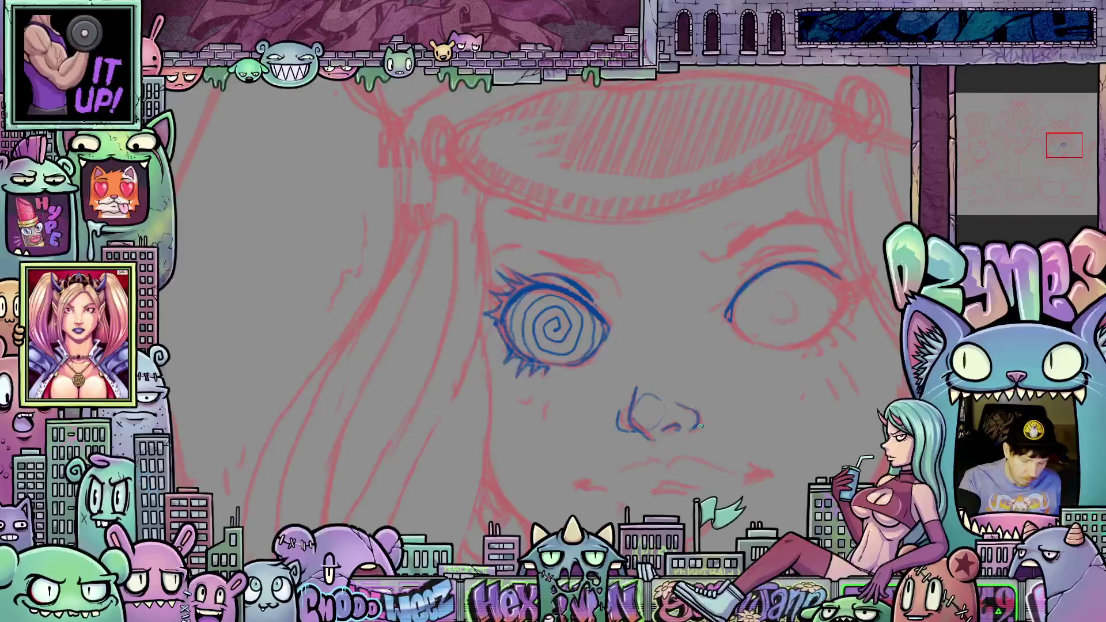
key(m)
mouse_move(593, 460)
mouse_down()
mouse_move(741, 429)
mouse_move(728, 402)
mouse_move(747, 384)
mouse_move(719, 403)
mouse_move(695, 314)
mouse_move(687, 324)
mouse_move(740, 279)
mouse_up()
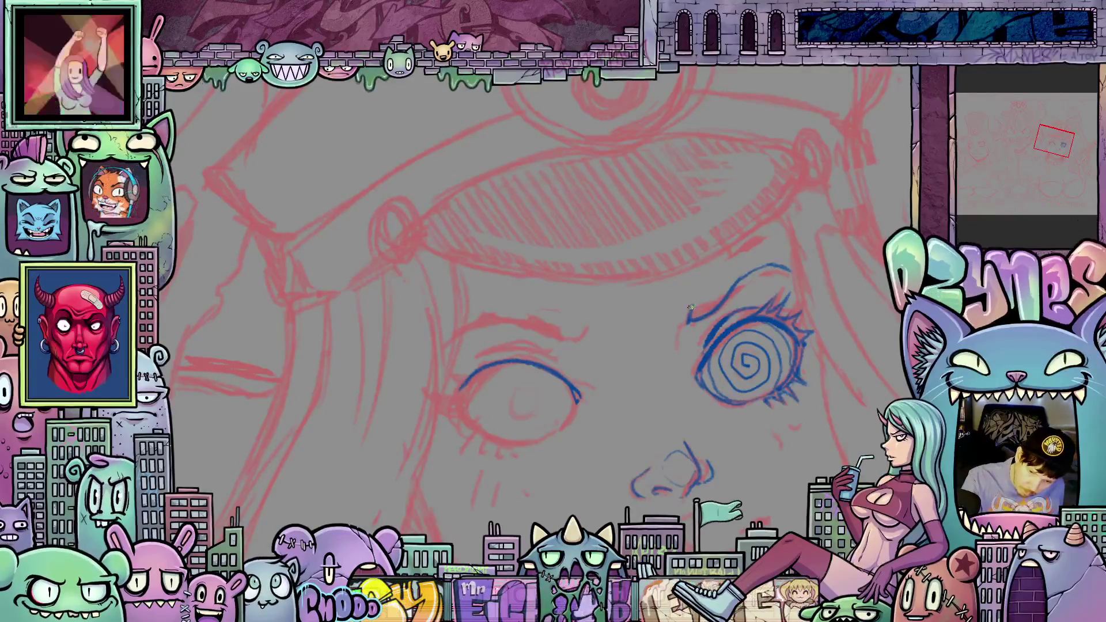
mouse_move(687, 308)
mouse_down()
mouse_move(762, 262)
mouse_move(787, 271)
mouse_up()
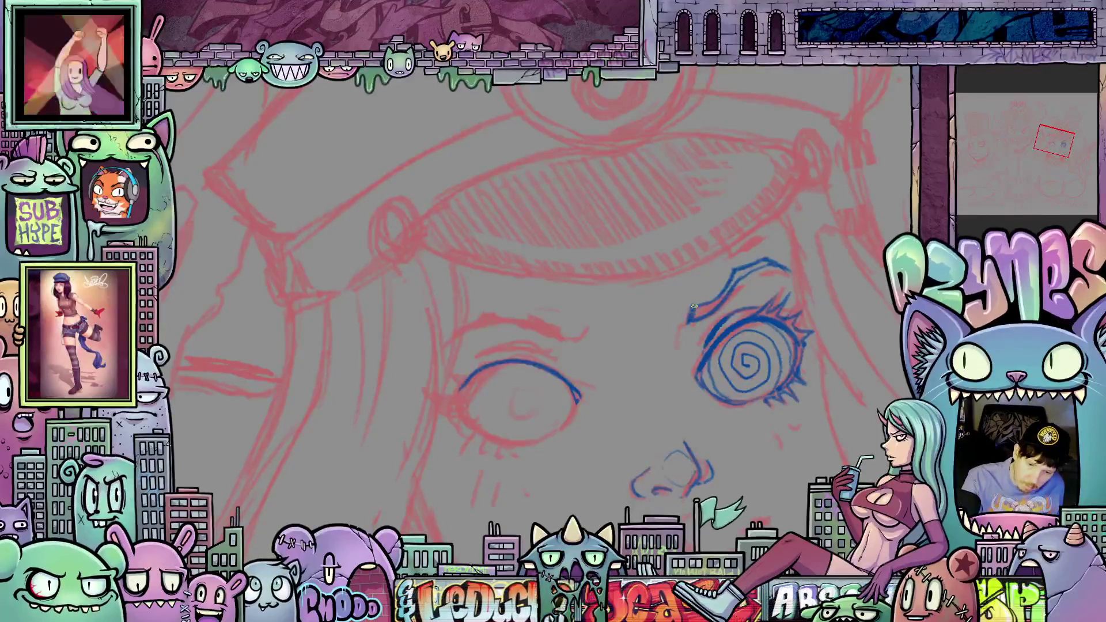
mouse_move(698, 318)
mouse_down()
mouse_move(737, 273)
mouse_move(776, 264)
mouse_up()
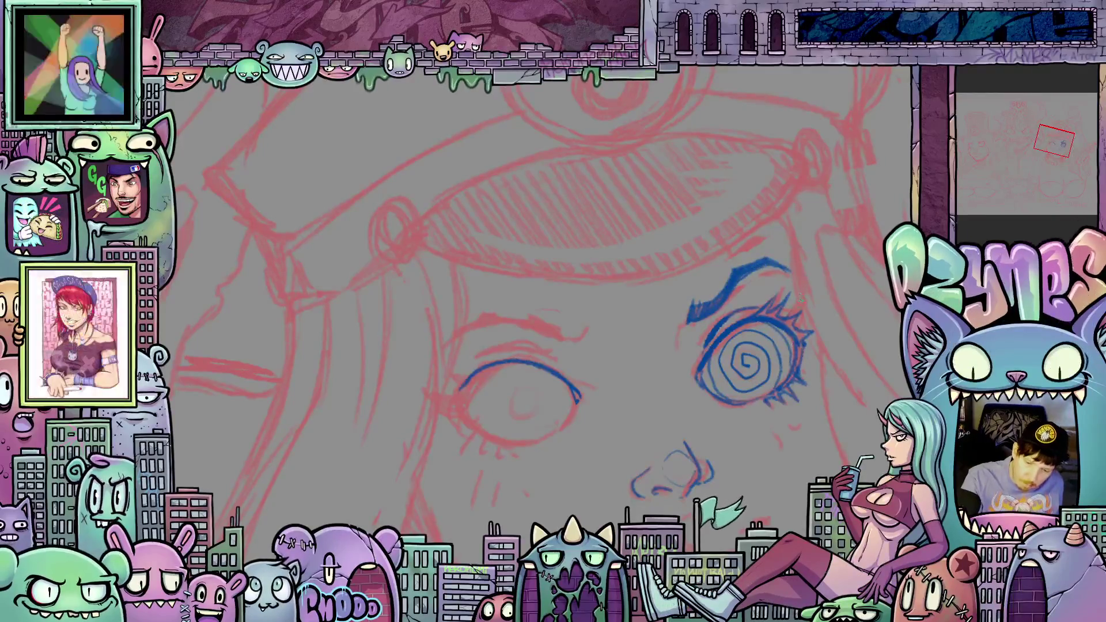
Darken the top of the upper lid and lengthen the eyebrow to the left
mouse_move(780, 421)
mouse_down()
mouse_move(783, 353)
mouse_move(771, 374)
mouse_up()
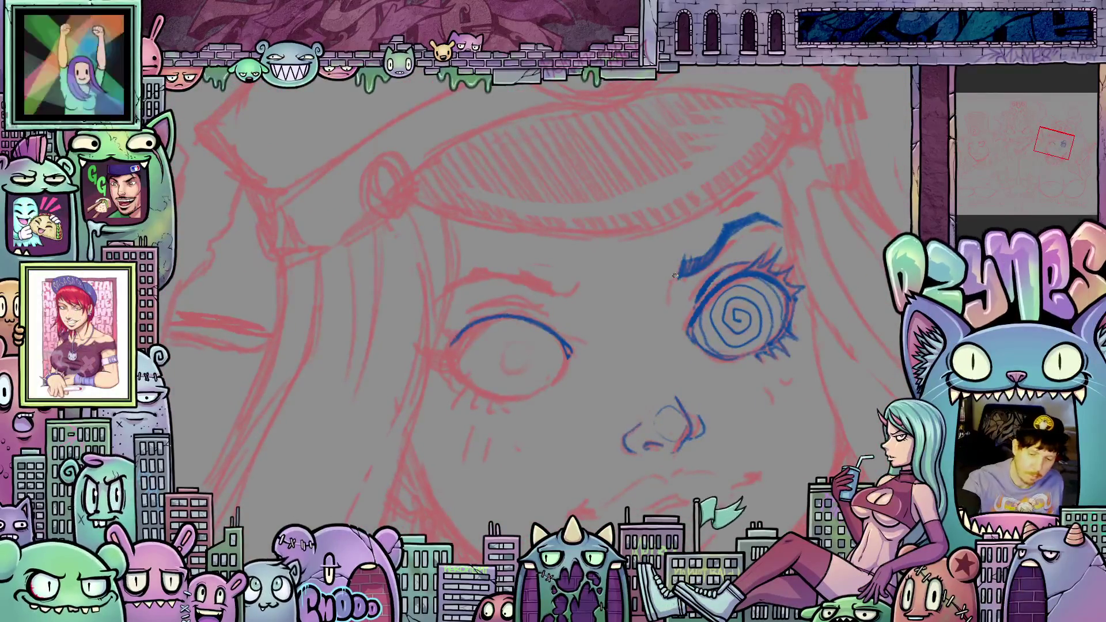
mouse_move(674, 281)
mouse_down()
mouse_move(678, 257)
mouse_move(667, 291)
mouse_up()
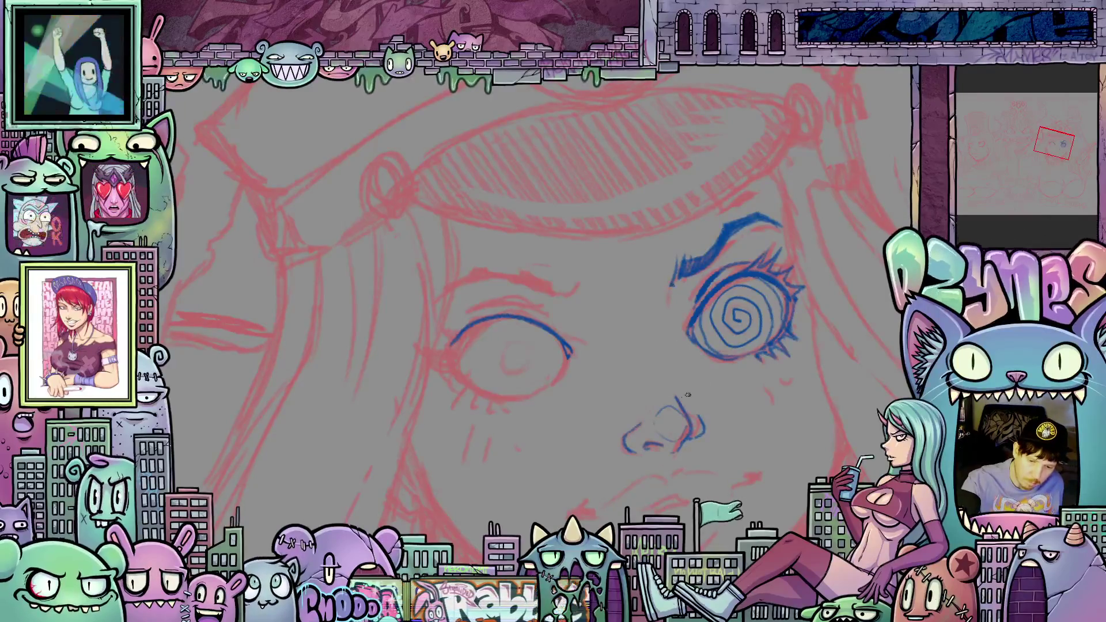
drag(700, 362, 690, 367)
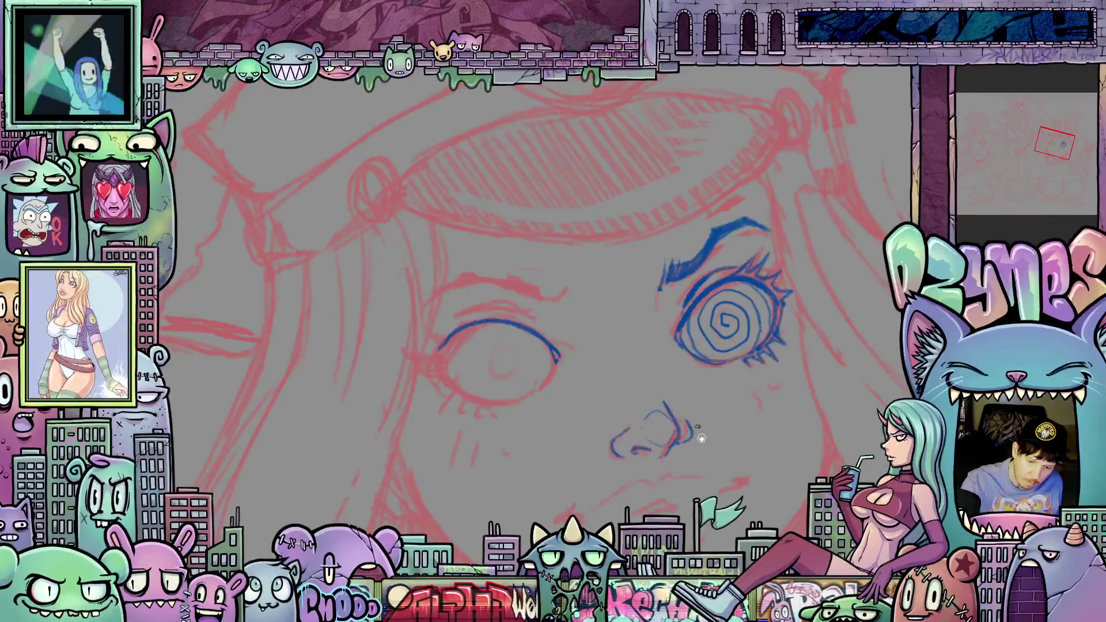
Move down to the mouth and ink the blue line of the upper lip
drag(701, 438, 614, 383)
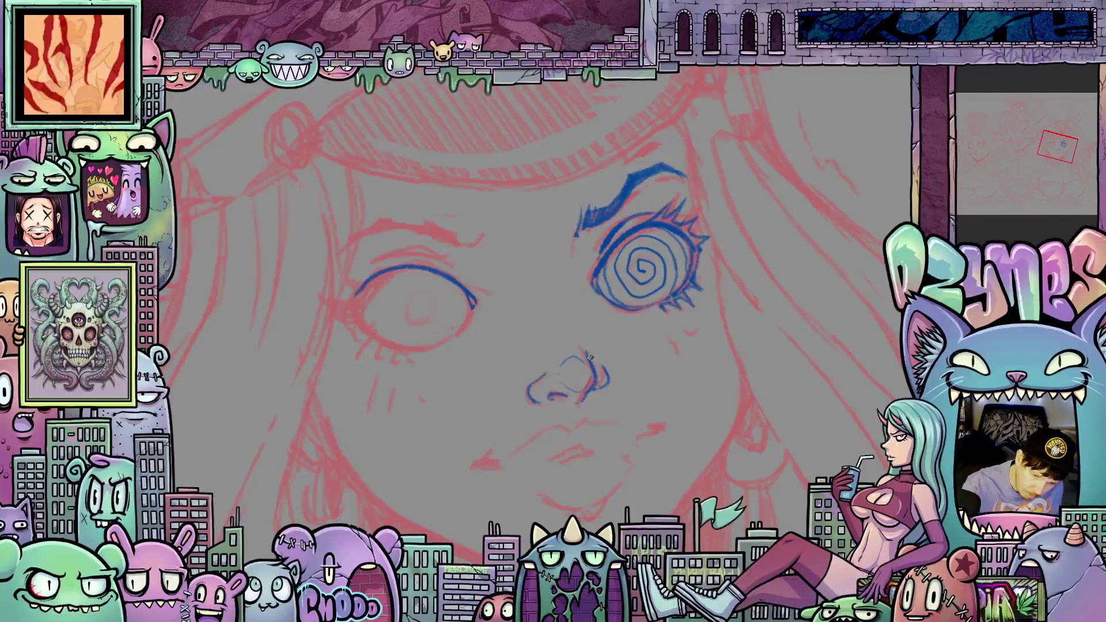
mouse_move(611, 411)
mouse_down()
mouse_move(696, 321)
mouse_move(740, 362)
mouse_move(759, 363)
mouse_up()
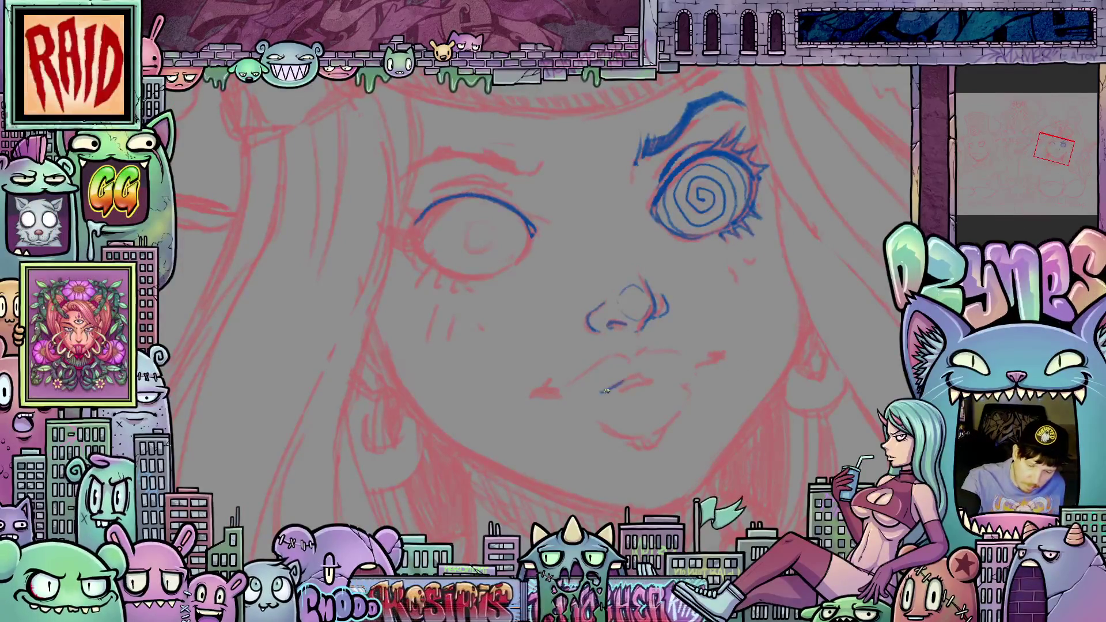
drag(646, 377, 680, 375)
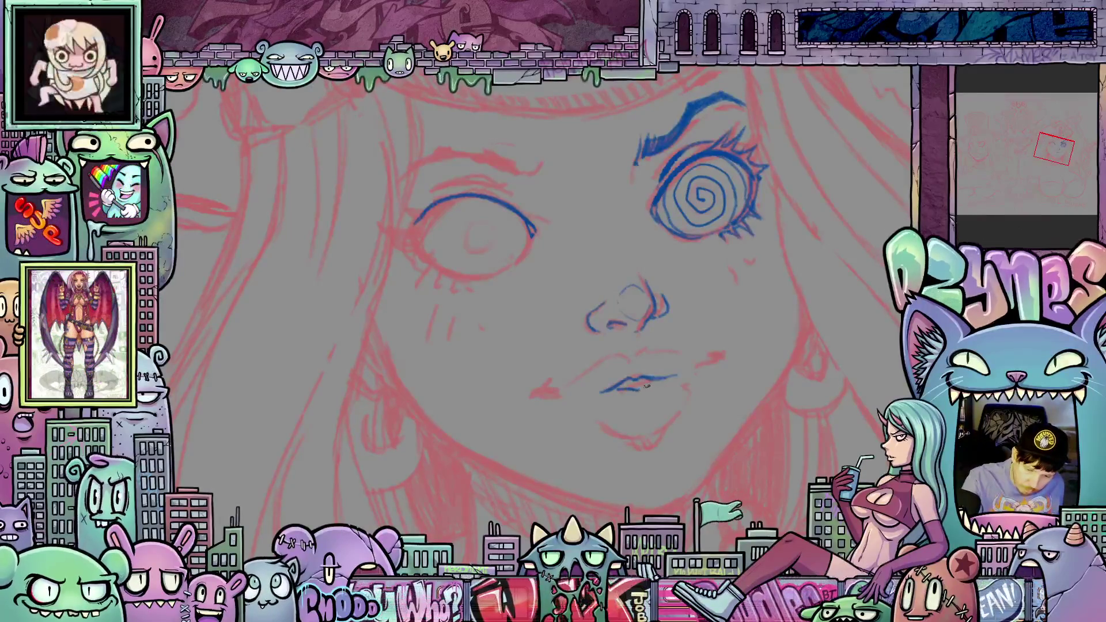